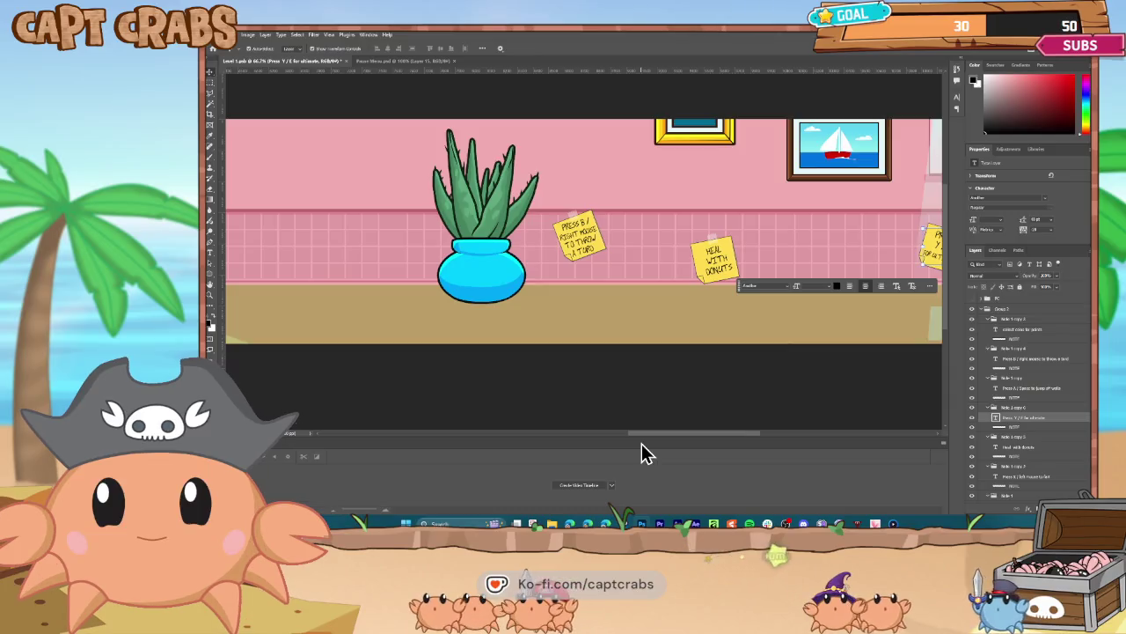
- Change the jump note's 'A - SPACE' to read 'A / SPACE'
{"action": "scroll", "coordinate": [641, 452], "scroll_direction": "left", "scroll_amount": 5}
{"action": "scroll", "coordinate": [601, 446], "scroll_direction": "left", "scroll_amount": 5}
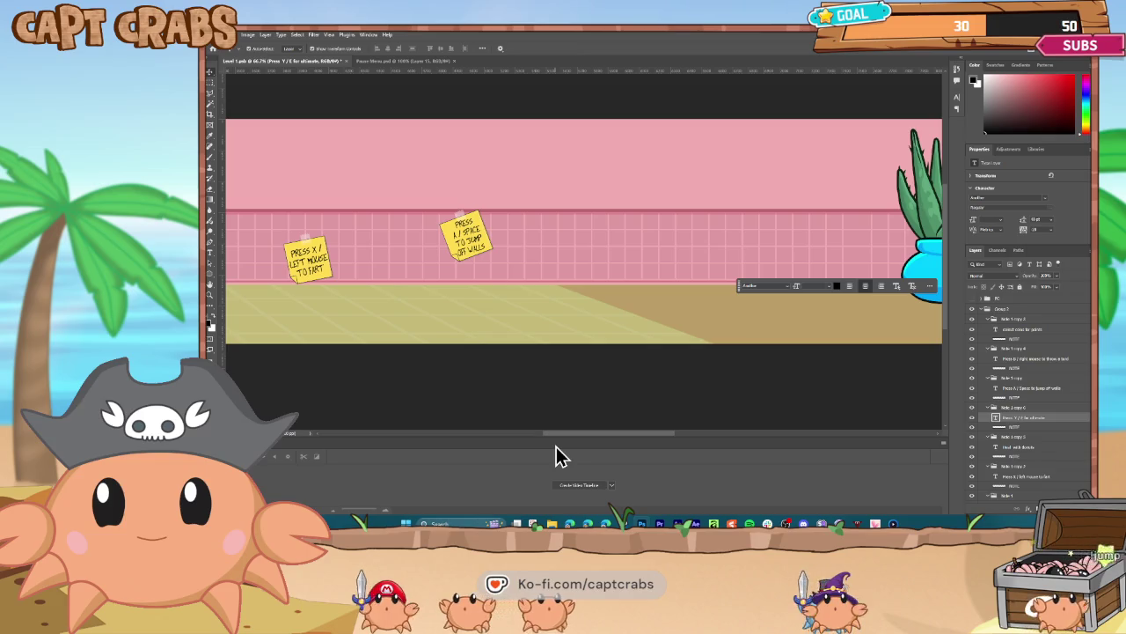
{"action": "scroll", "coordinate": [535, 451], "scroll_direction": "left", "scroll_amount": 3}
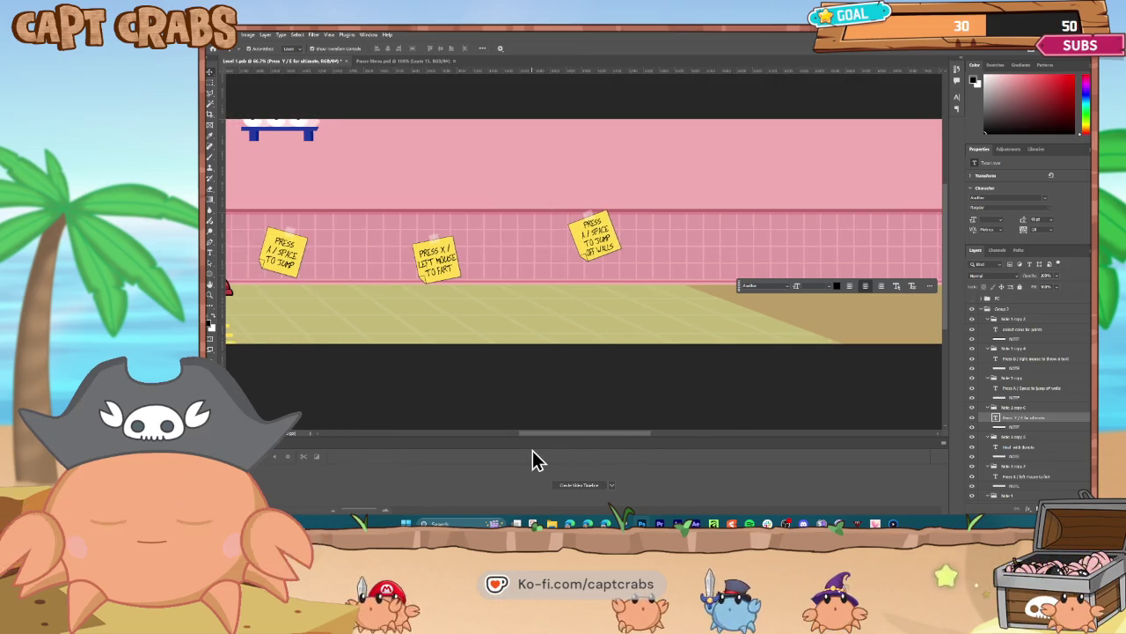
{"action": "scroll", "coordinate": [516, 458], "scroll_direction": "left", "scroll_amount": 3}
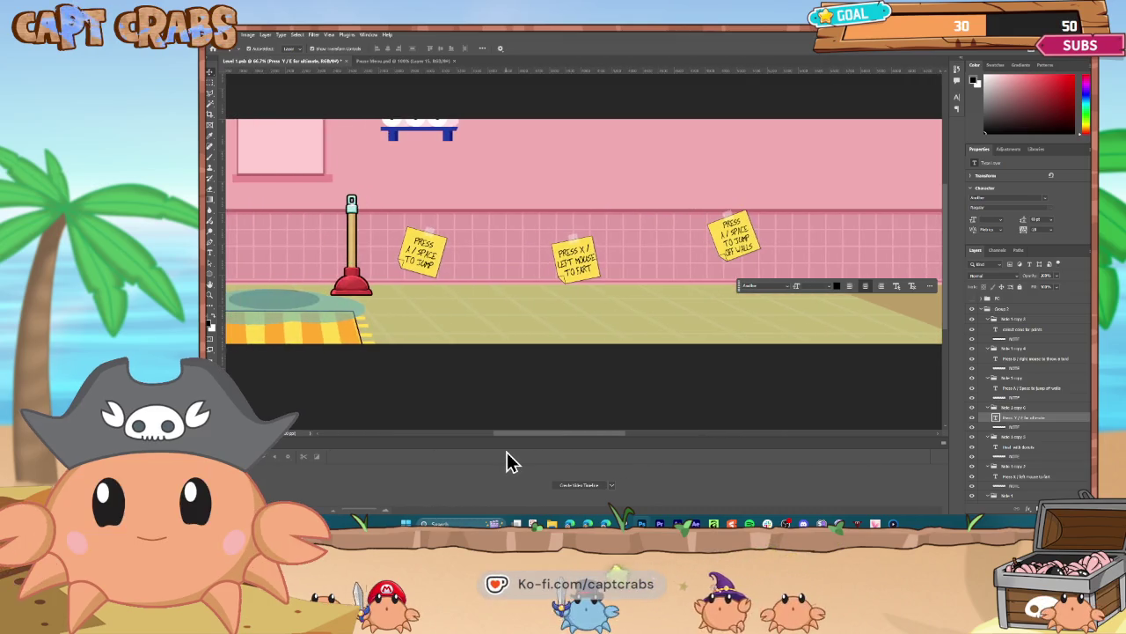
{"action": "scroll", "coordinate": [502, 457], "scroll_direction": "left", "scroll_amount": 2}
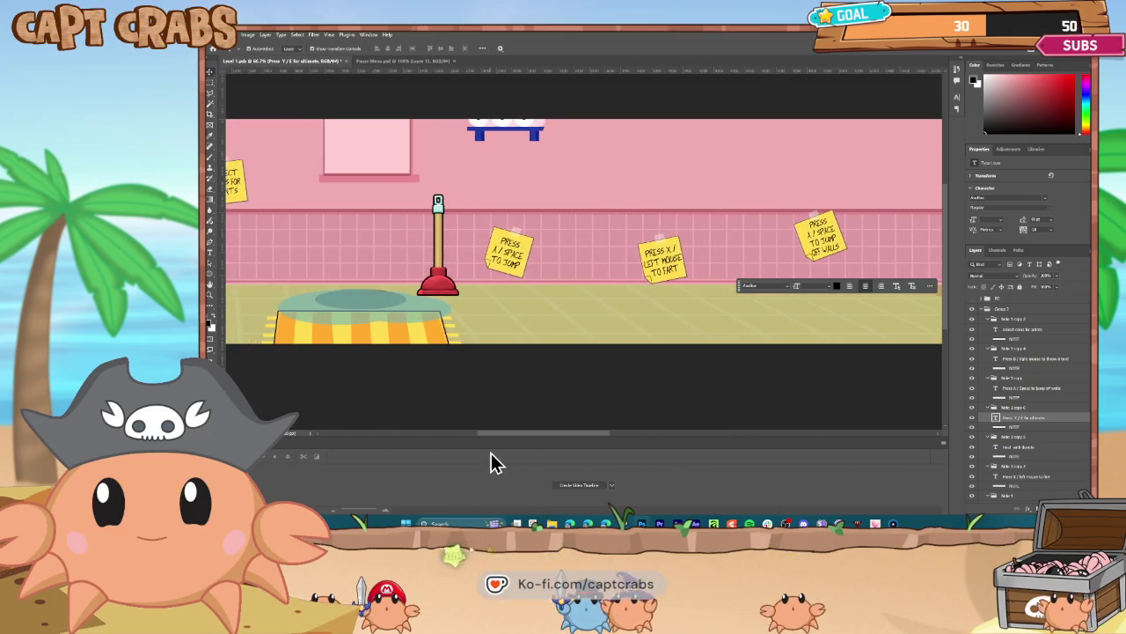
{"action": "scroll", "coordinate": [489, 458], "scroll_direction": "left", "scroll_amount": 2}
{"action": "scroll", "coordinate": [476, 458], "scroll_direction": "left", "scroll_amount": 4}
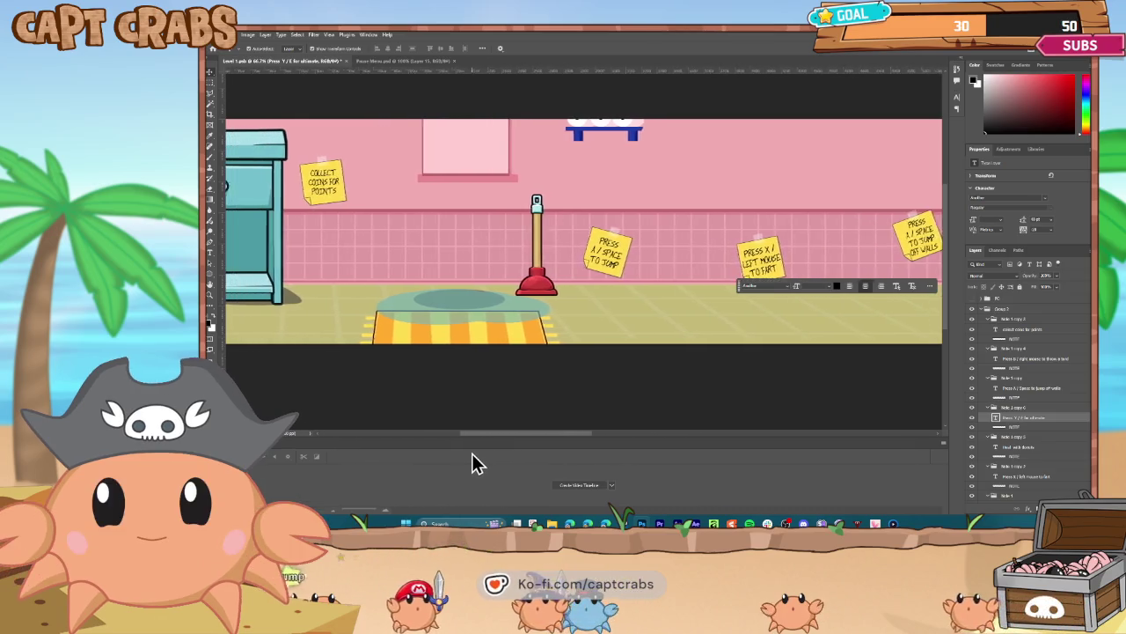
{"action": "scroll", "coordinate": [458, 447], "scroll_direction": "right", "scroll_amount": 4}
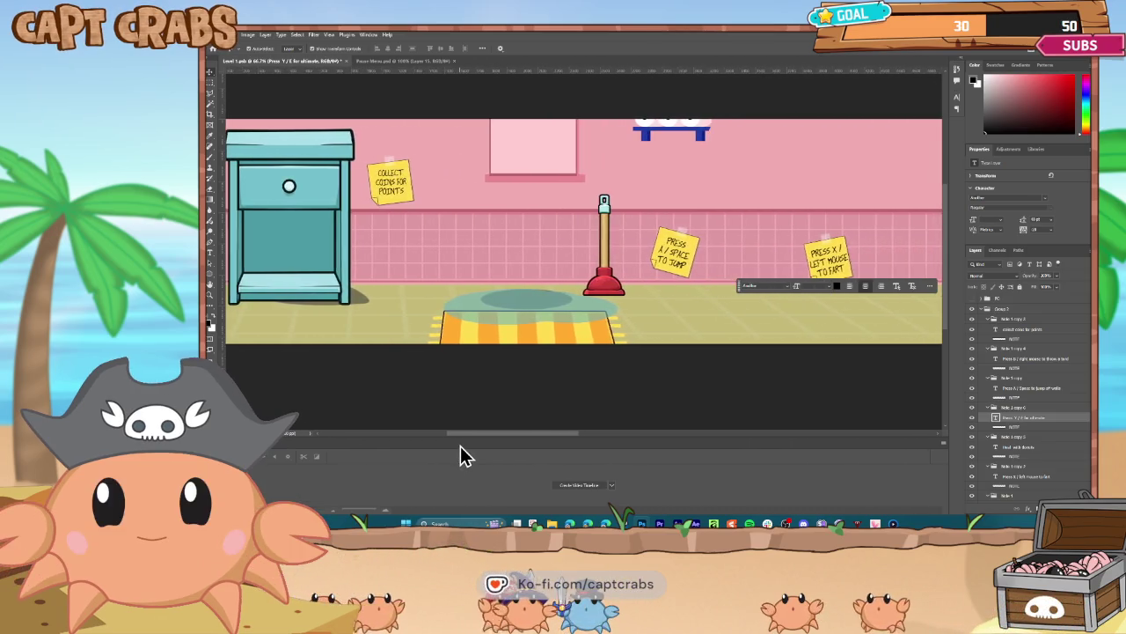
{"action": "scroll", "coordinate": [479, 443], "scroll_direction": "right", "scroll_amount": 3}
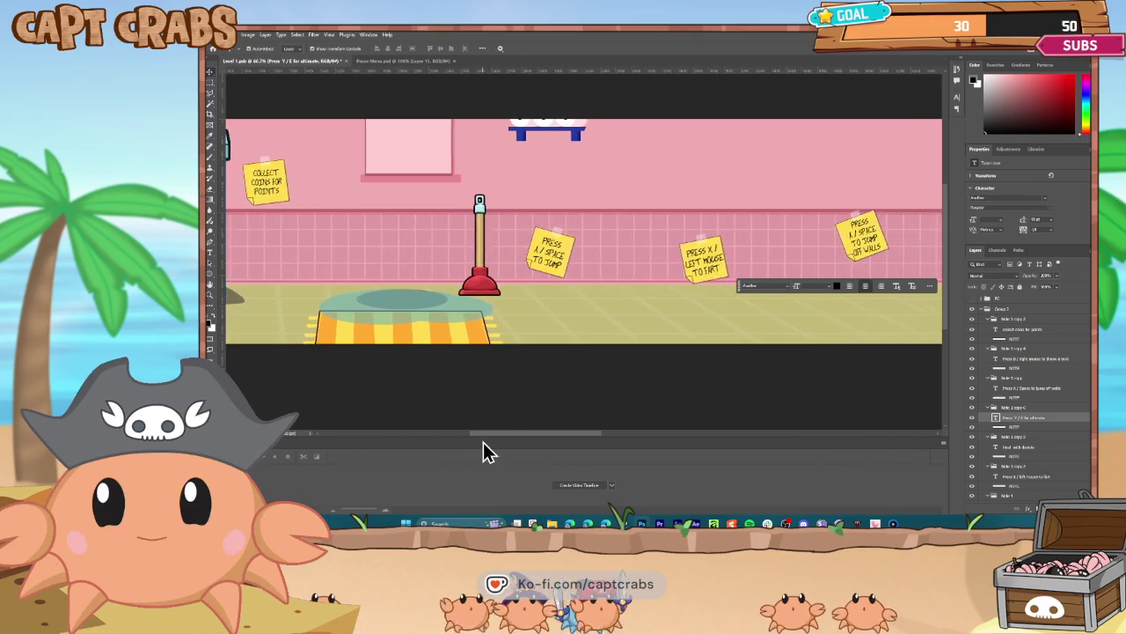
{"action": "scroll", "coordinate": [497, 448], "scroll_direction": "right", "scroll_amount": 1}
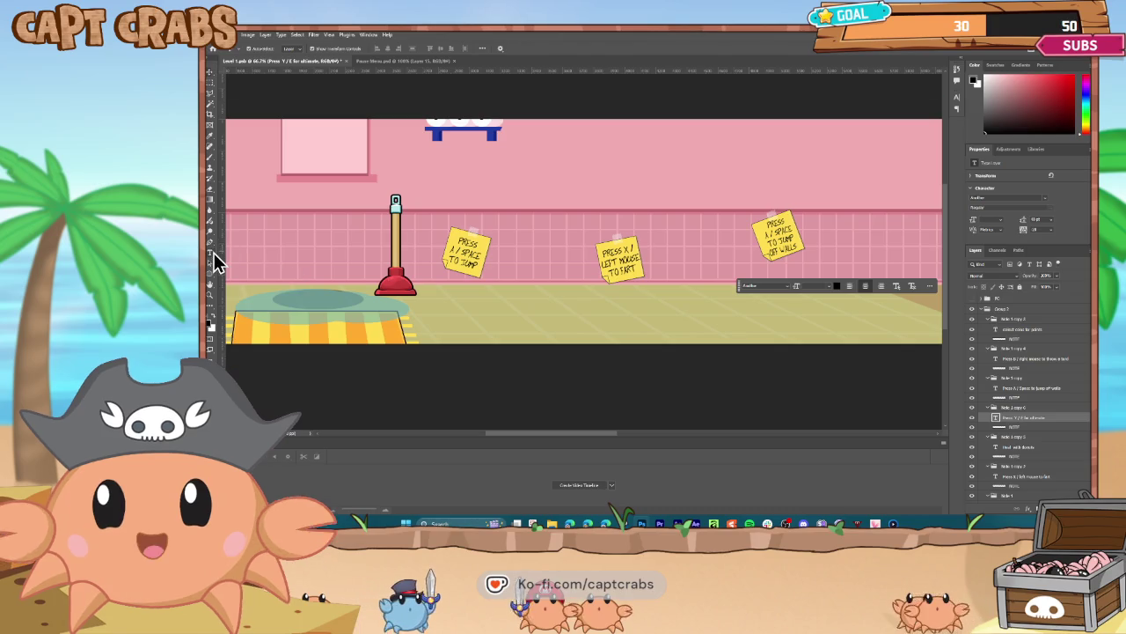
{"action": "key", "text": "t"}
{"action": "left_click", "coordinate": [459, 250]}
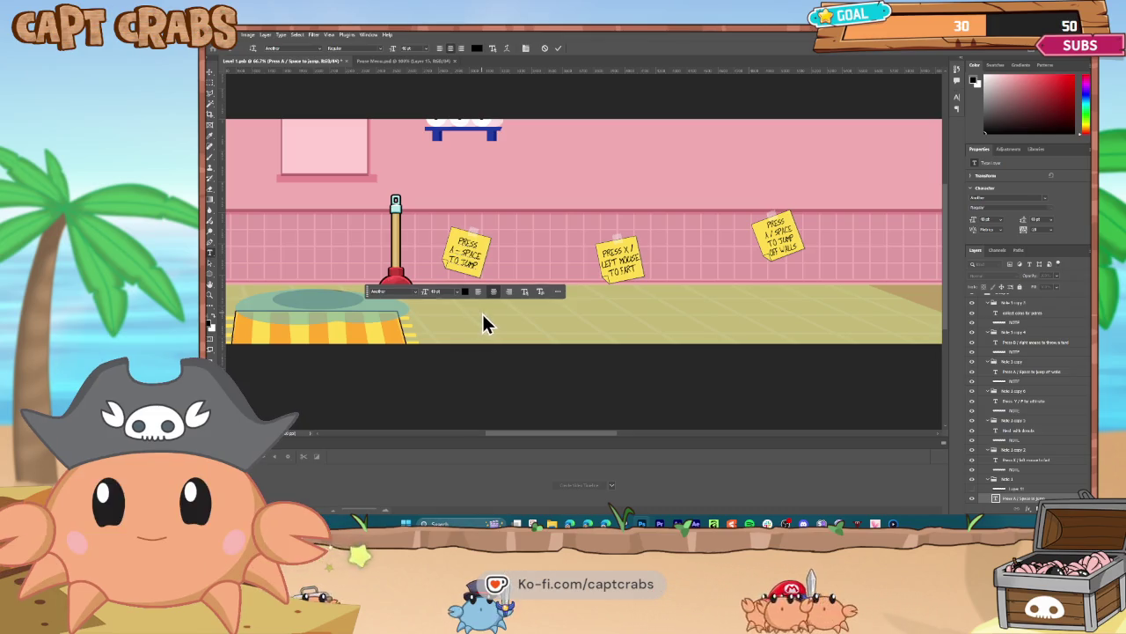
{"action": "key", "text": "BackSpace"}
{"action": "type", "text": "/"}
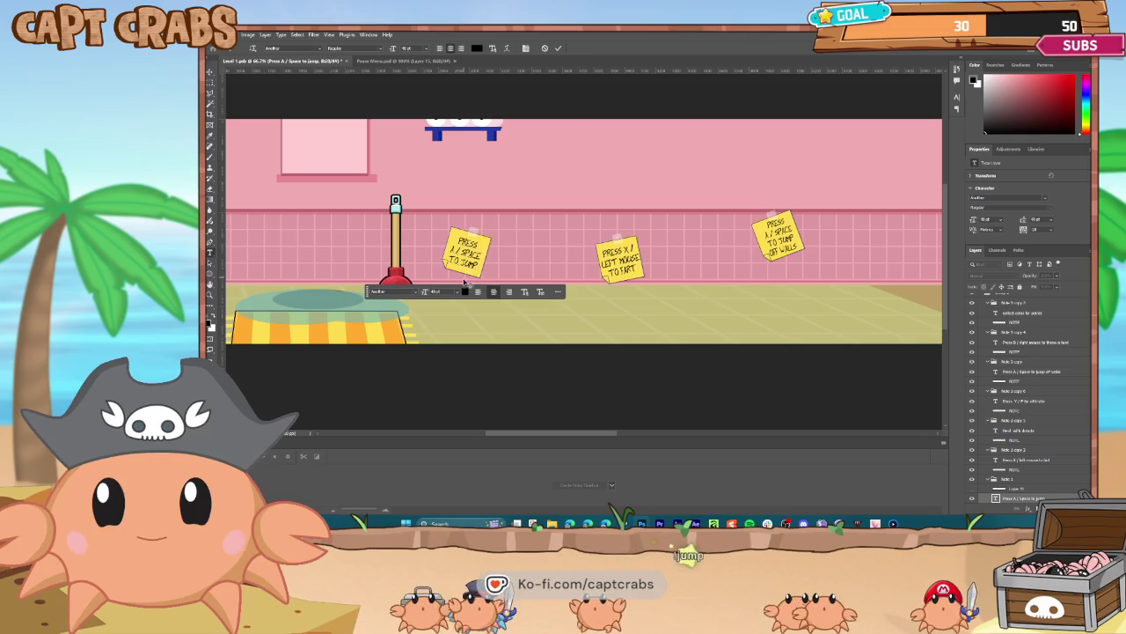
{"action": "left_click", "coordinate": [211, 74]}
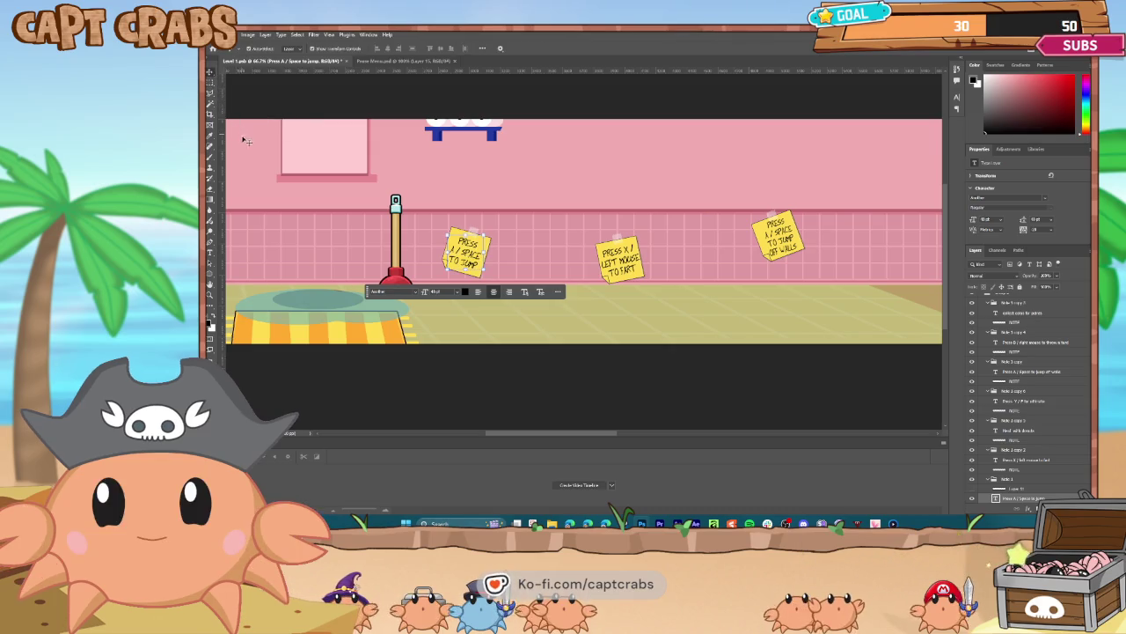
- Show the guides, set the LEFT MOUSE line to 40 pt, and zoom to 100%
{"action": "key", "text": "ctrl+semicolon"}
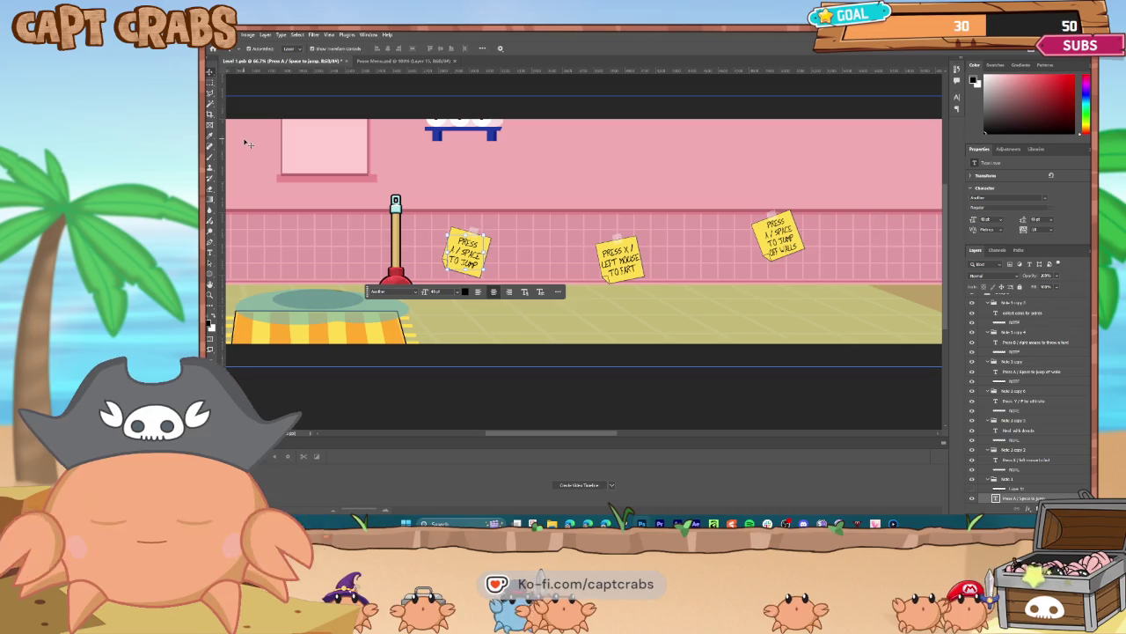
{"action": "key", "text": "t"}
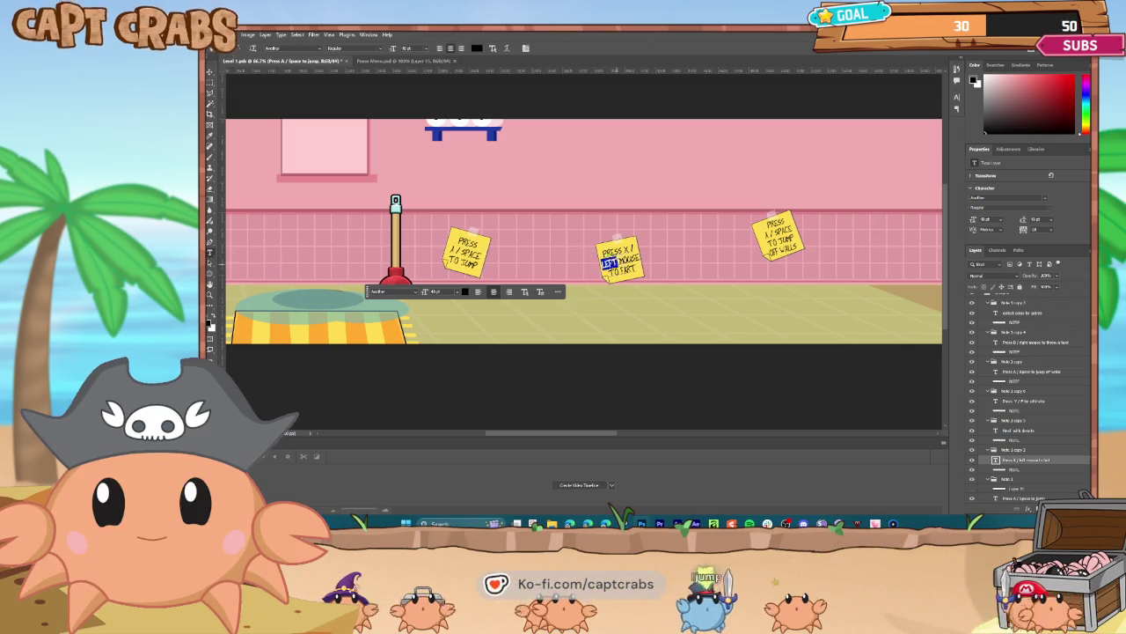
{"action": "left_click_drag", "start_coordinate": [602, 261], "coordinate": [641, 261]}
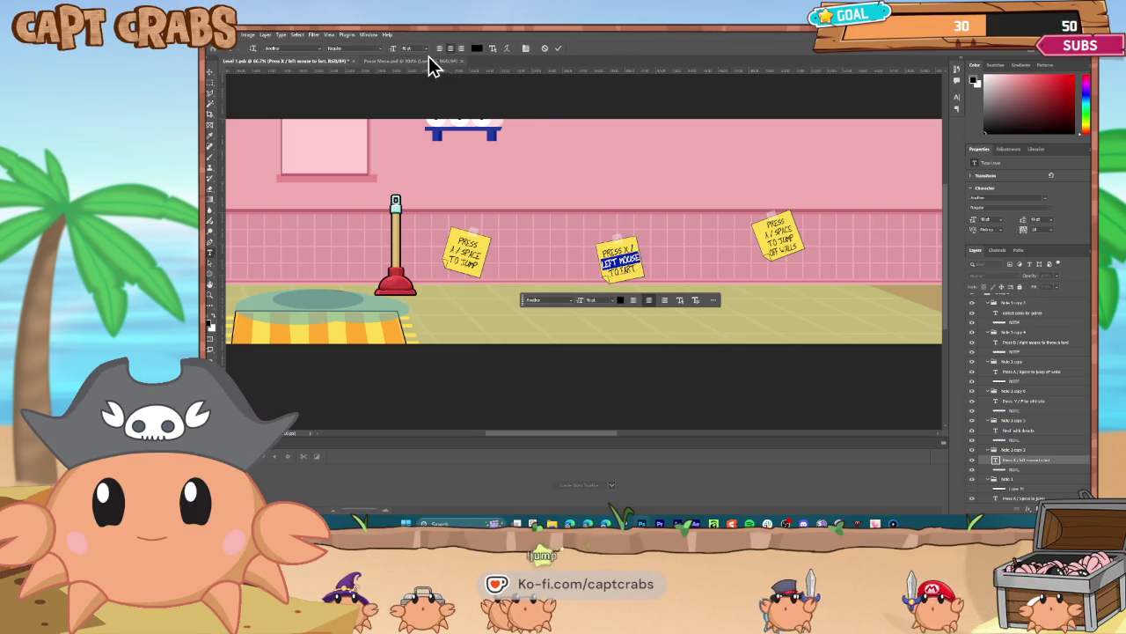
{"action": "type", "text": "40"}
{"action": "key", "text": "Return"}
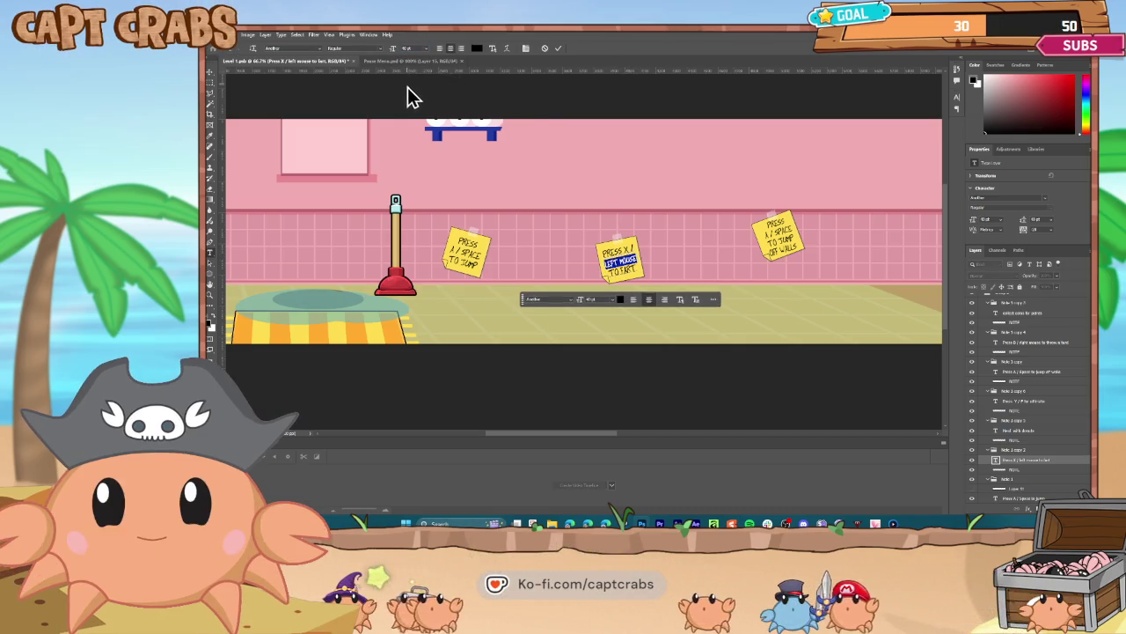
{"action": "left_click", "coordinate": [210, 74]}
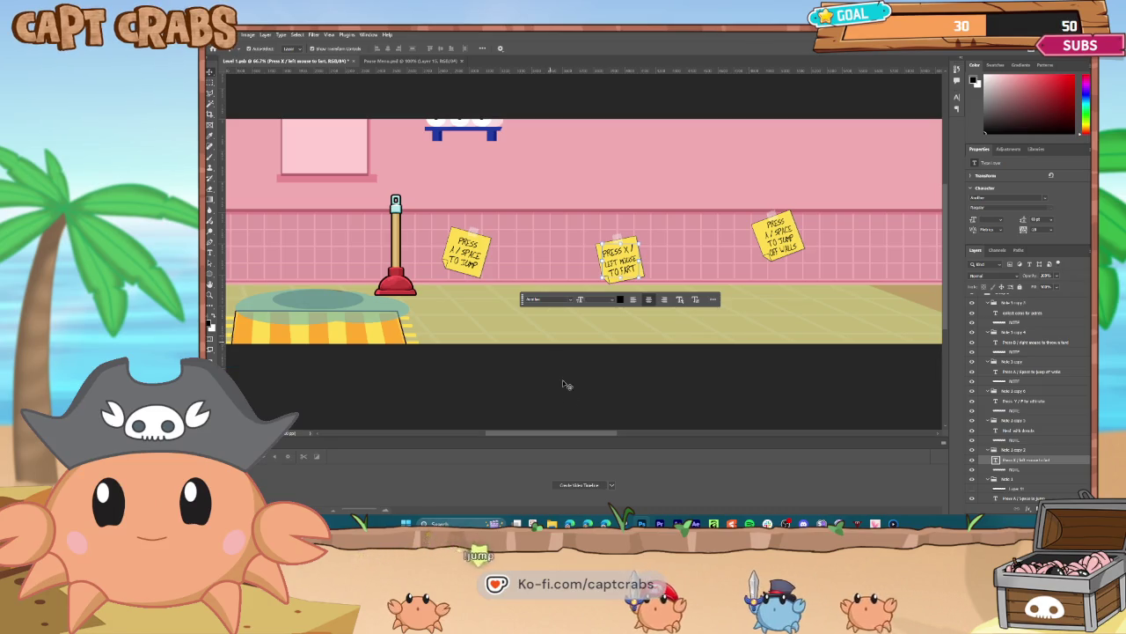
{"action": "mouse_move", "coordinate": [568, 443]}
{"action": "left_mouse_down"}
{"action": "mouse_move", "coordinate": [767, 432]}
{"action": "mouse_move", "coordinate": [566, 430]}
{"action": "mouse_move", "coordinate": [538, 428]}
{"action": "mouse_move", "coordinate": [538, 417]}
{"action": "left_mouse_up"}
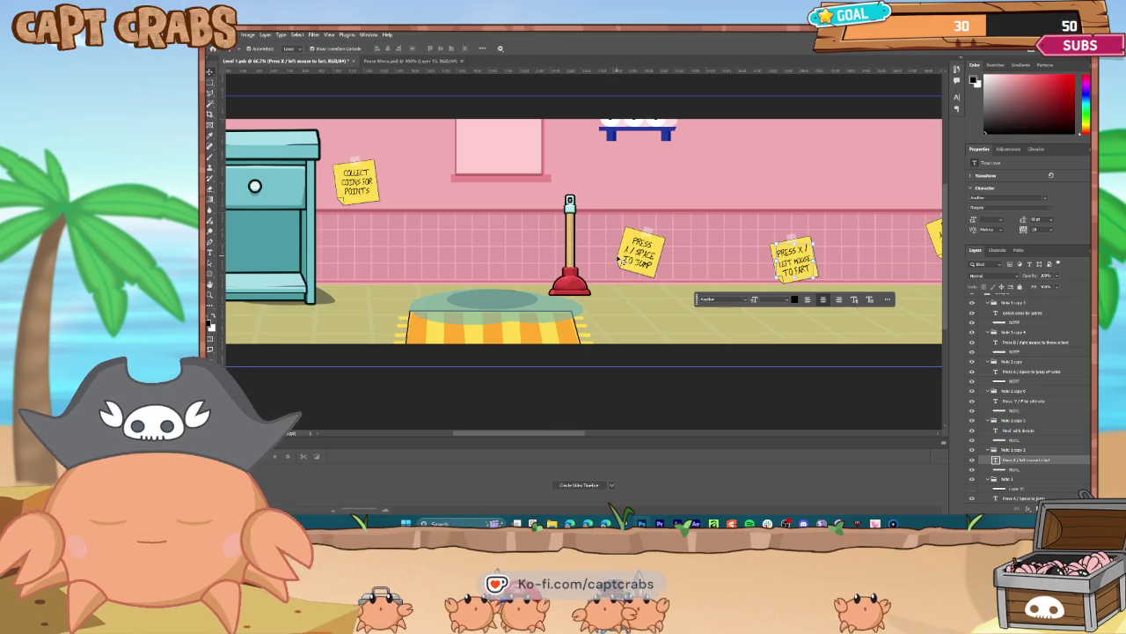
{"action": "key", "text": "ctrl+plus"}
{"action": "key", "text": "ctrl+plus"}
{"action": "key", "text": "ctrl+plus"}
{"action": "key", "text": "ctrl+plus"}
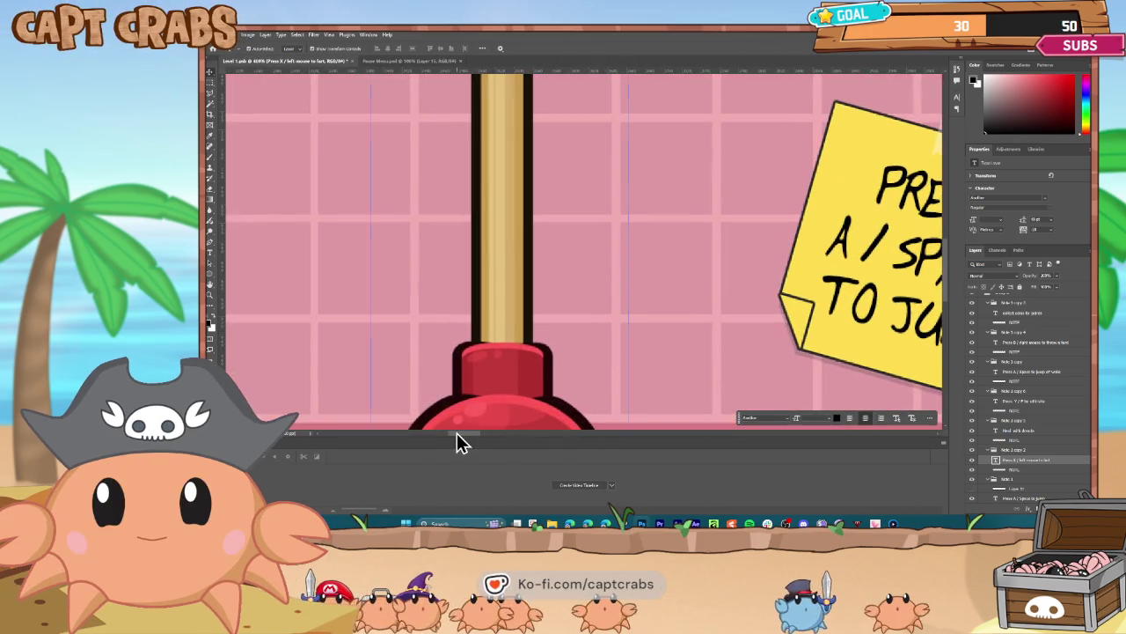
- Add a new layer above NOTE and draw an ellipse circling the letter A
{"action": "left_click_drag", "start_coordinate": [463, 434], "coordinate": [477, 426]}
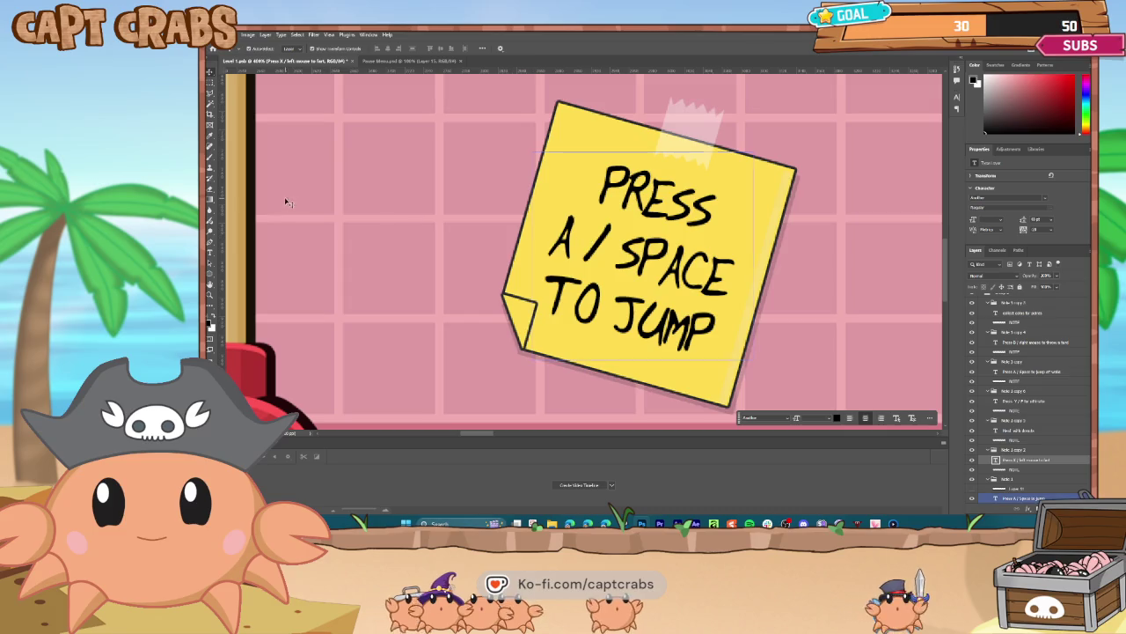
{"action": "left_click", "coordinate": [211, 253]}
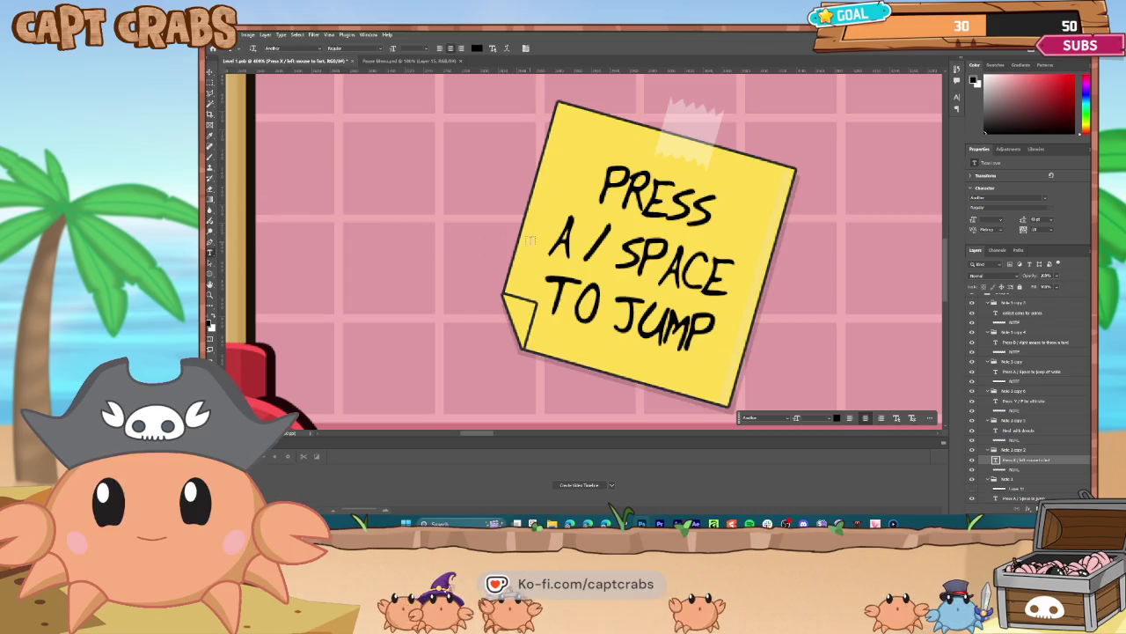
{"action": "left_click", "coordinate": [579, 237]}
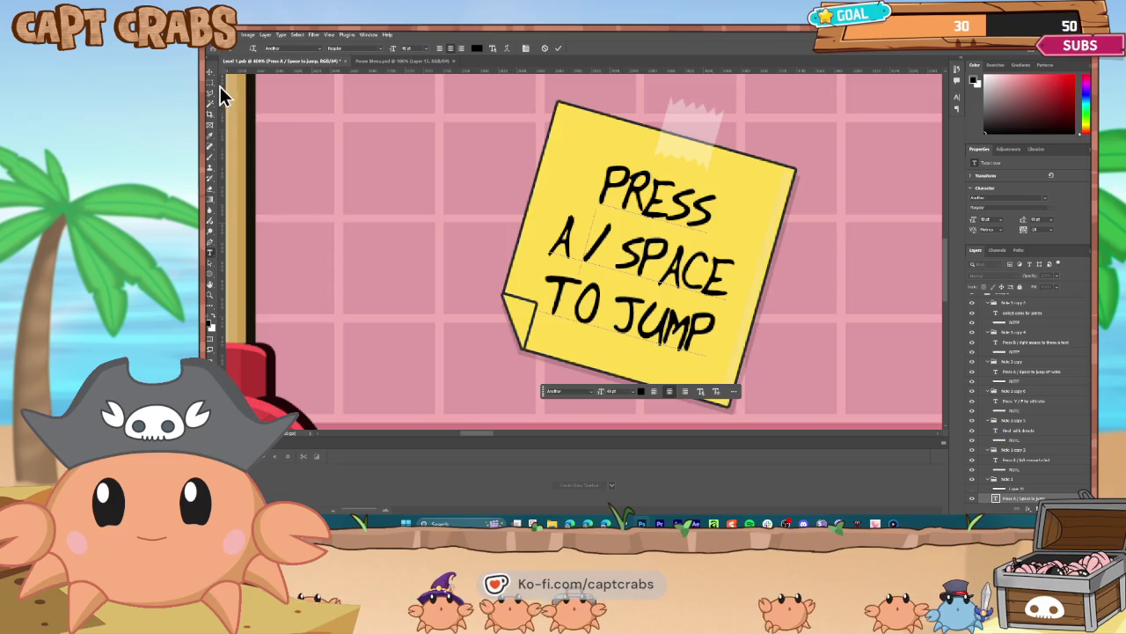
{"action": "scroll", "coordinate": [1025, 475], "scroll_direction": "down", "scroll_amount": 1}
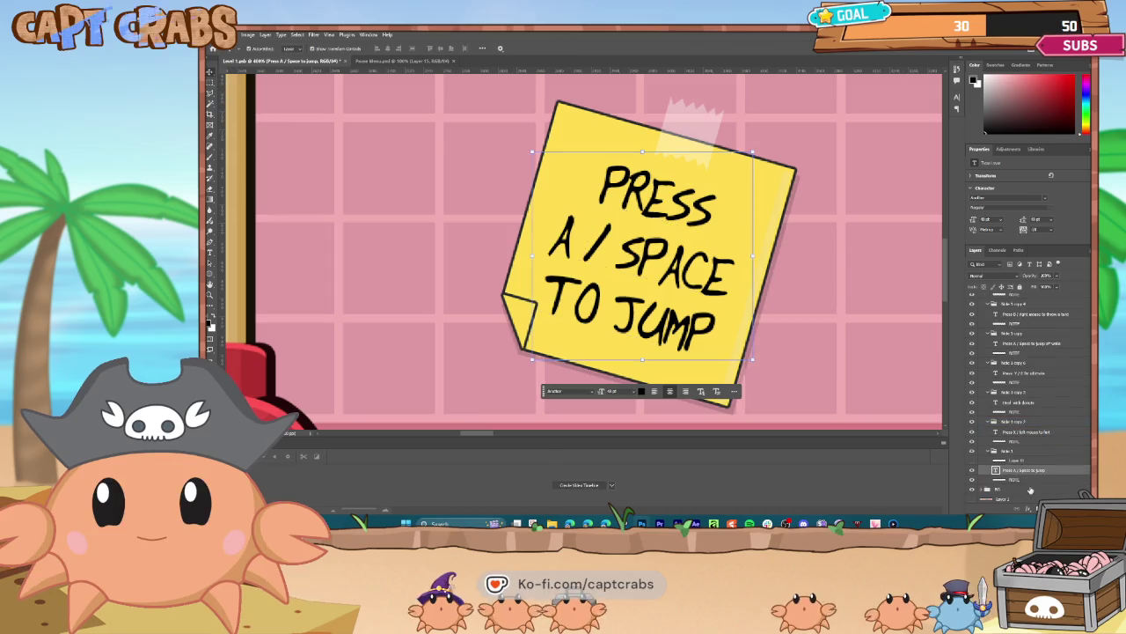
{"action": "left_click", "coordinate": [1025, 480]}
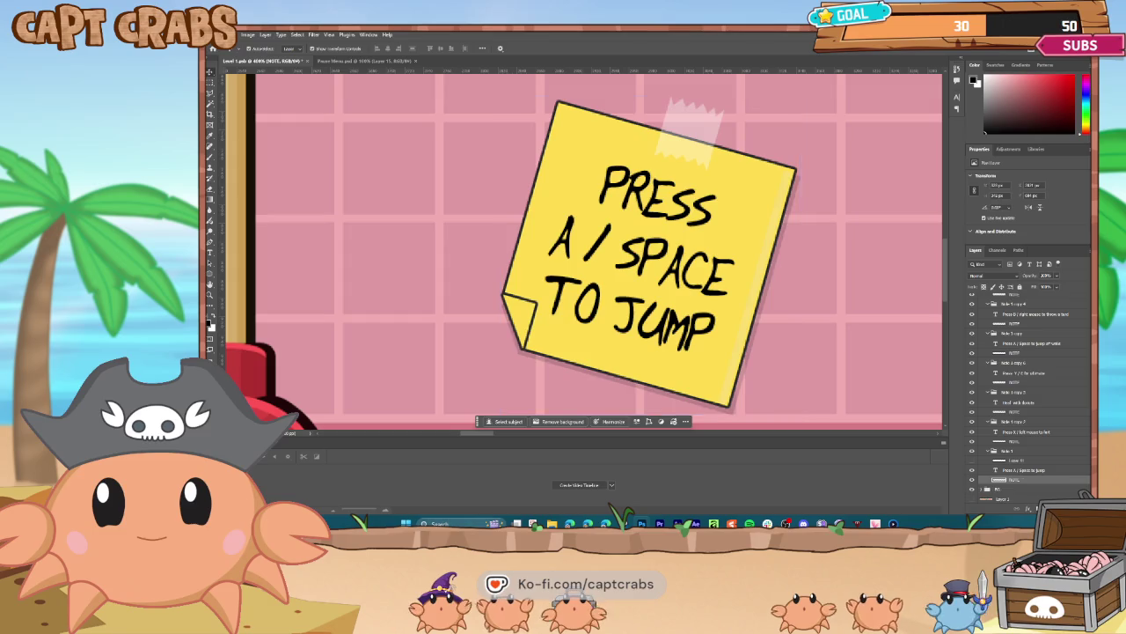
{"action": "key", "text": "ctrl+shift+alt+n"}
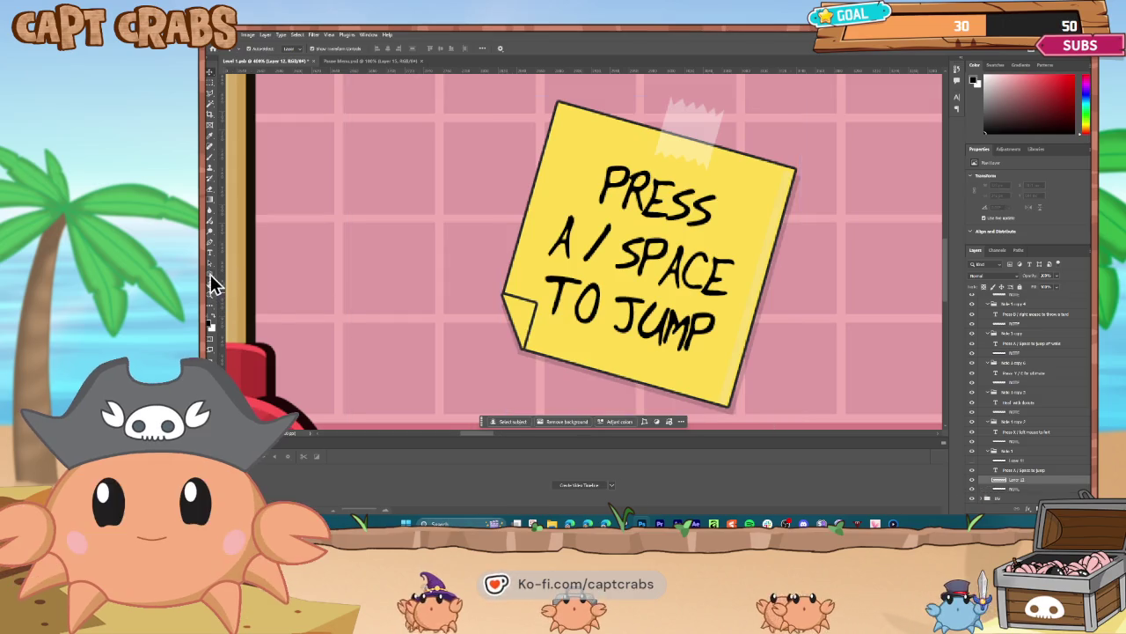
{"action": "right_click", "coordinate": [213, 279]}
{"action": "left_click", "coordinate": [246, 281]}
{"action": "mouse_move", "coordinate": [534, 210]}
{"action": "left_mouse_down"}
{"action": "mouse_move", "coordinate": [564, 220]}
{"action": "mouse_move", "coordinate": [584, 264]}
{"action": "left_mouse_up"}
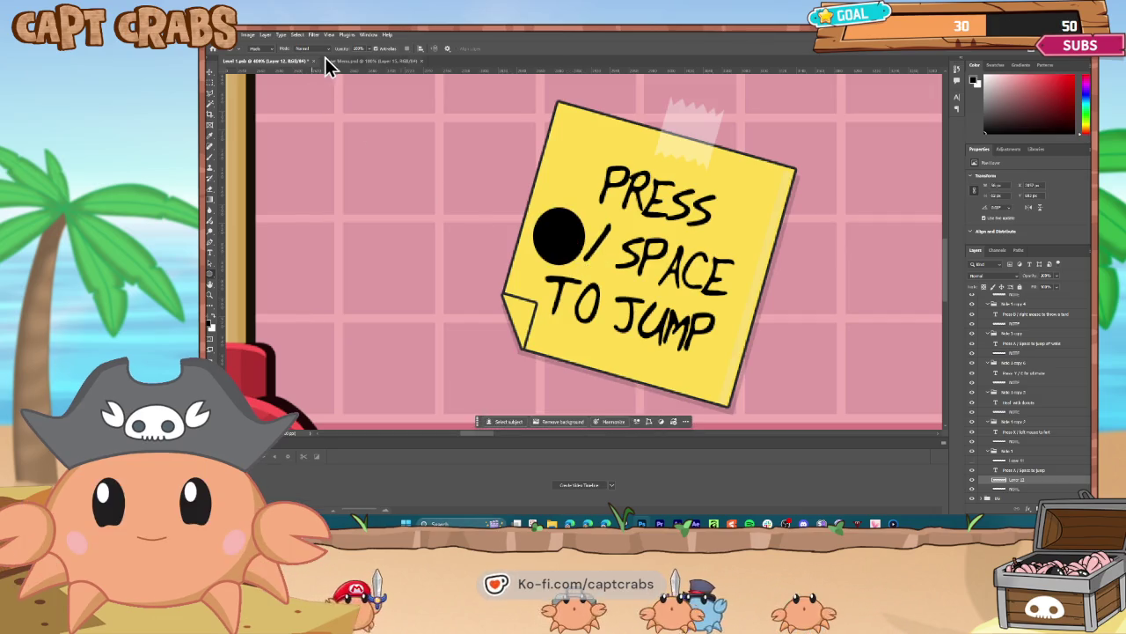
- Give the circle a yellow colour overlay and a #000000 black stroke
{"action": "double_click", "coordinate": [1047, 481]}
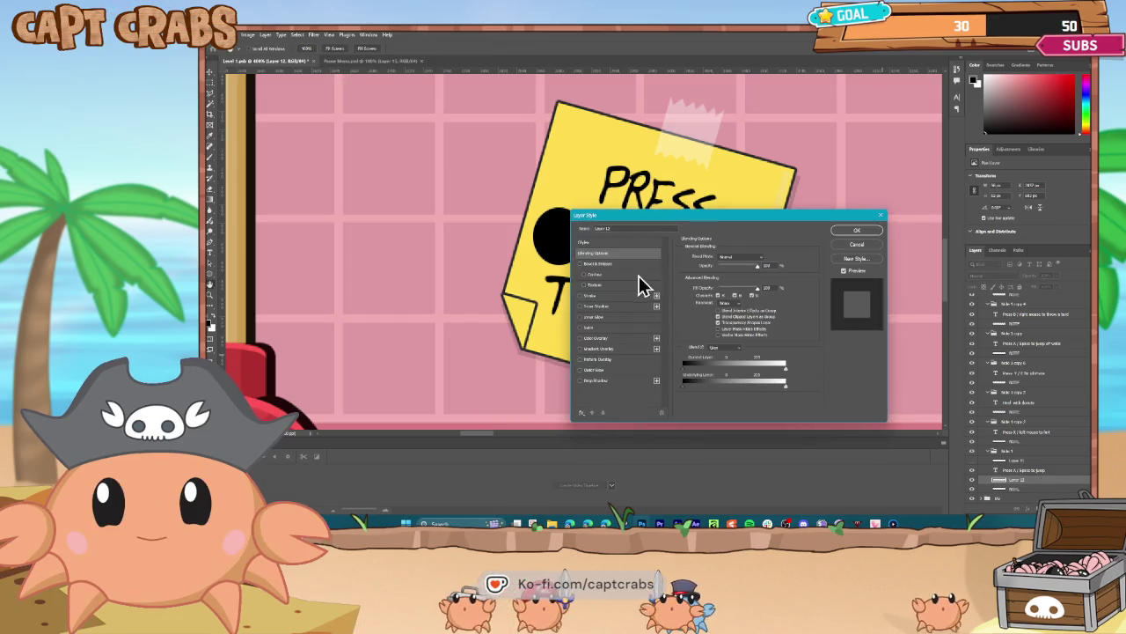
{"action": "left_click", "coordinate": [592, 340]}
{"action": "left_click", "coordinate": [765, 259]}
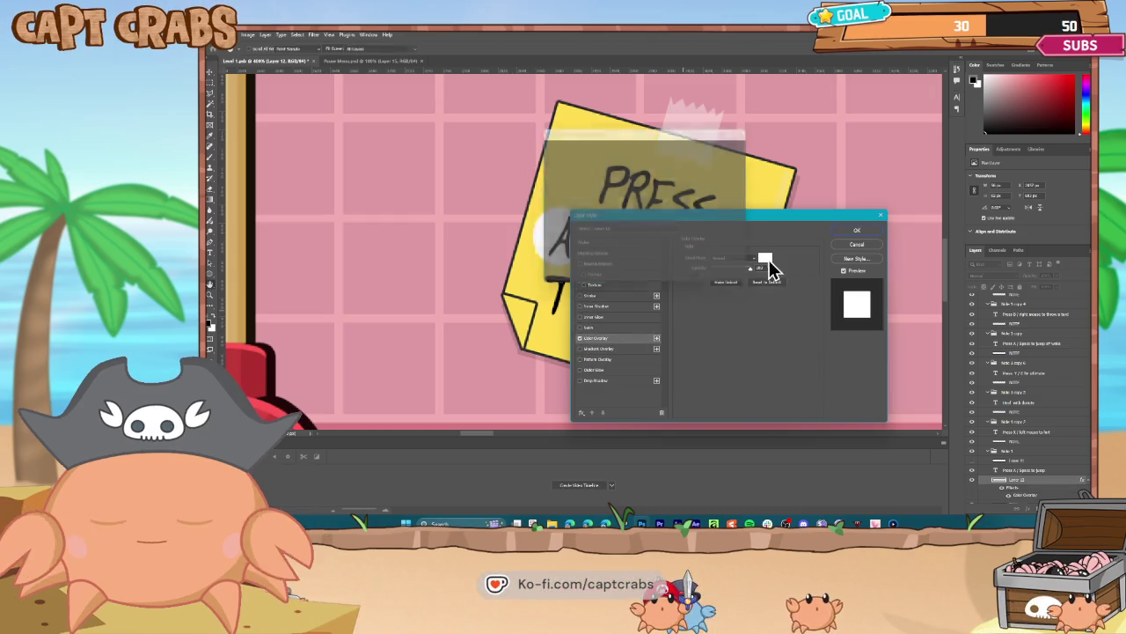
{"action": "left_click", "coordinate": [775, 176]}
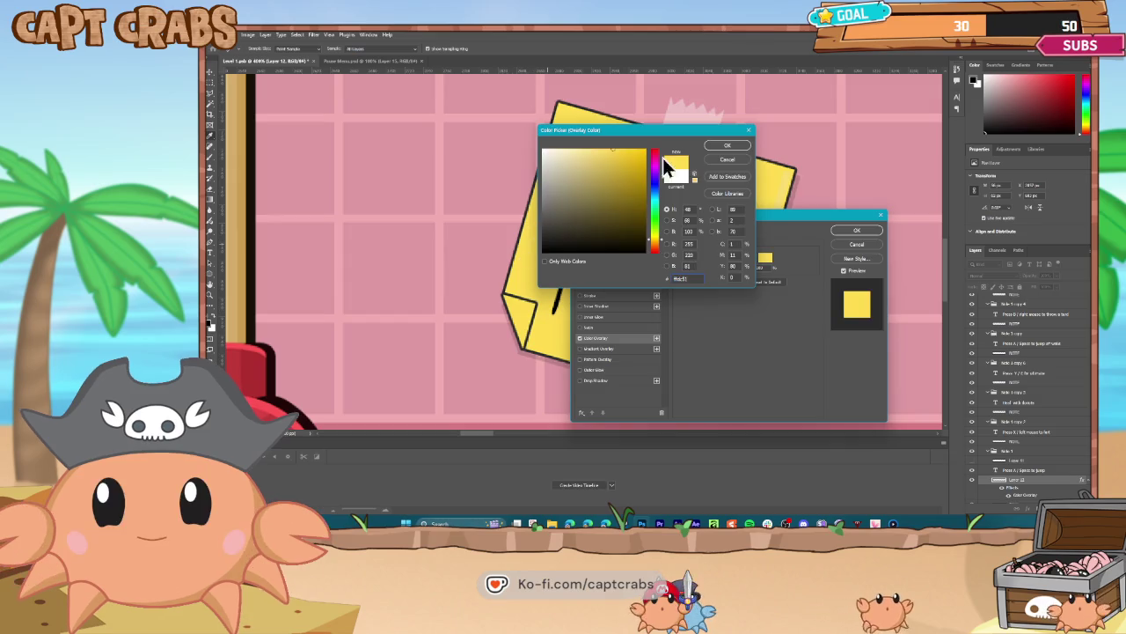
{"action": "left_click", "coordinate": [718, 148]}
{"action": "left_click", "coordinate": [584, 296]}
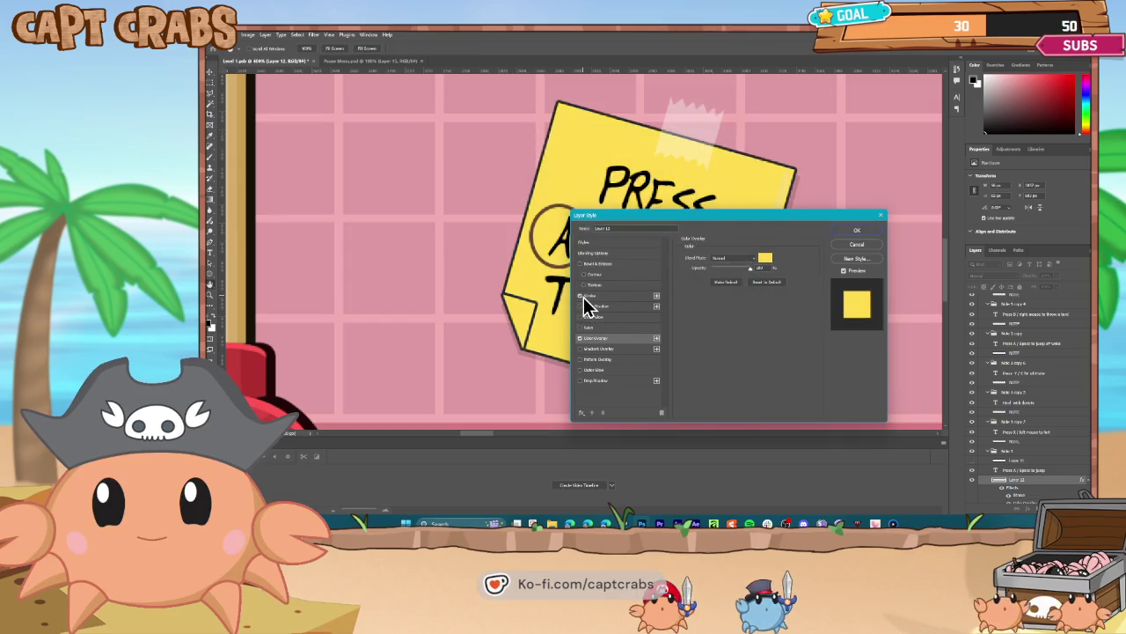
{"action": "left_click", "coordinate": [700, 316]}
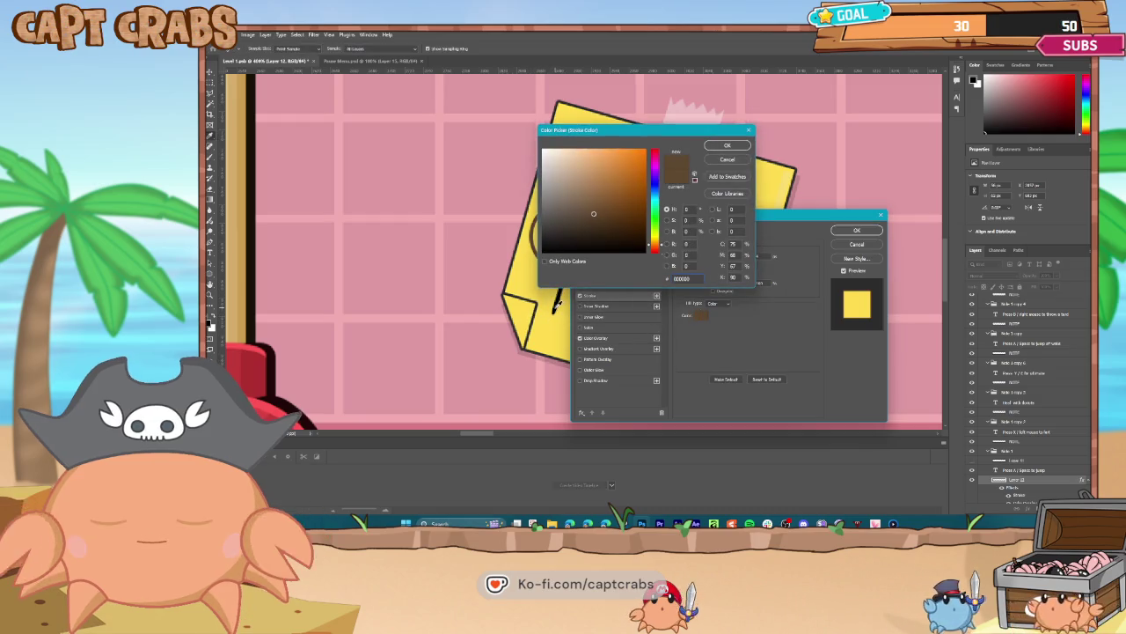
{"action": "type", "text": "000000"}
{"action": "left_click", "coordinate": [722, 154]}
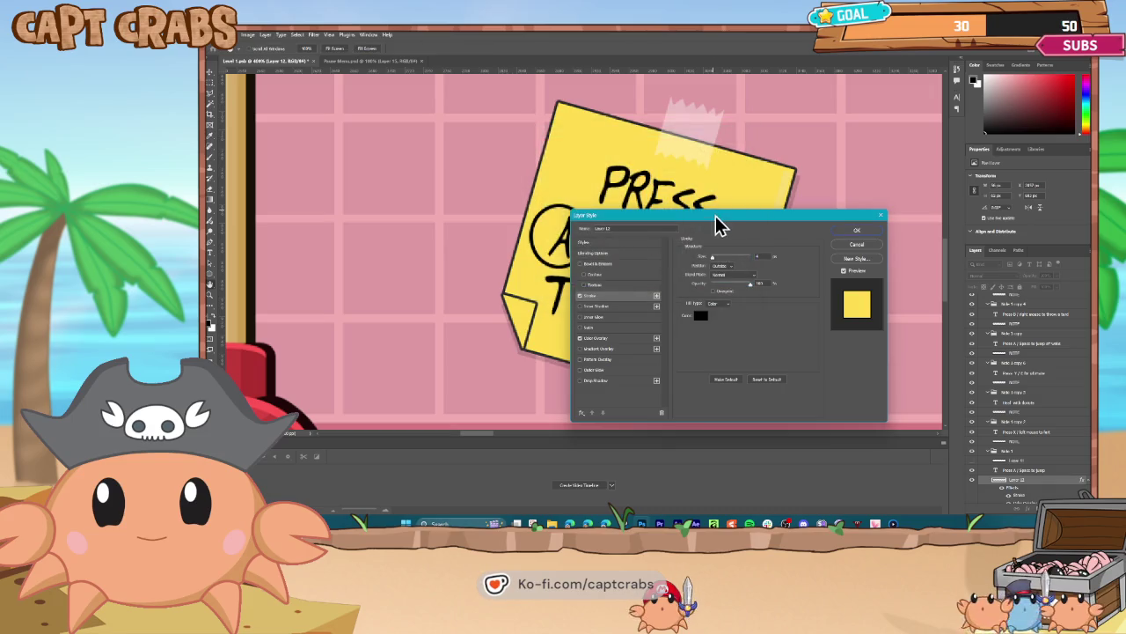
{"action": "left_click", "coordinate": [840, 230]}
- With the Move tool, select the jump note's text and begin editing it
{"action": "left_click", "coordinate": [210, 70]}
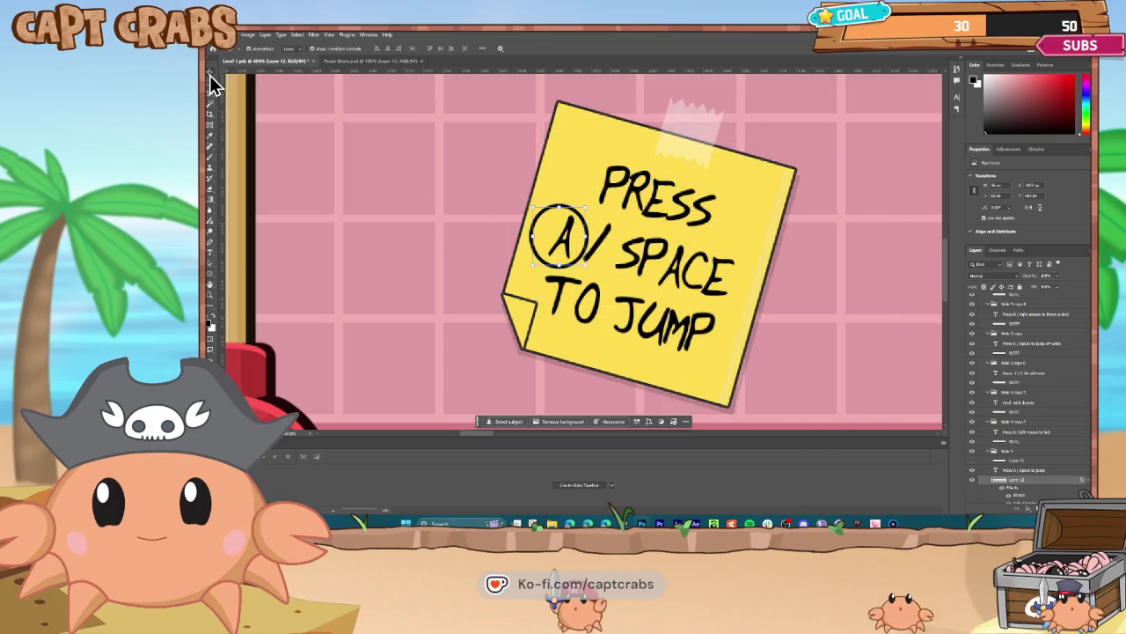
{"action": "left_click", "coordinate": [559, 235]}
{"action": "double_click", "coordinate": [561, 233]}
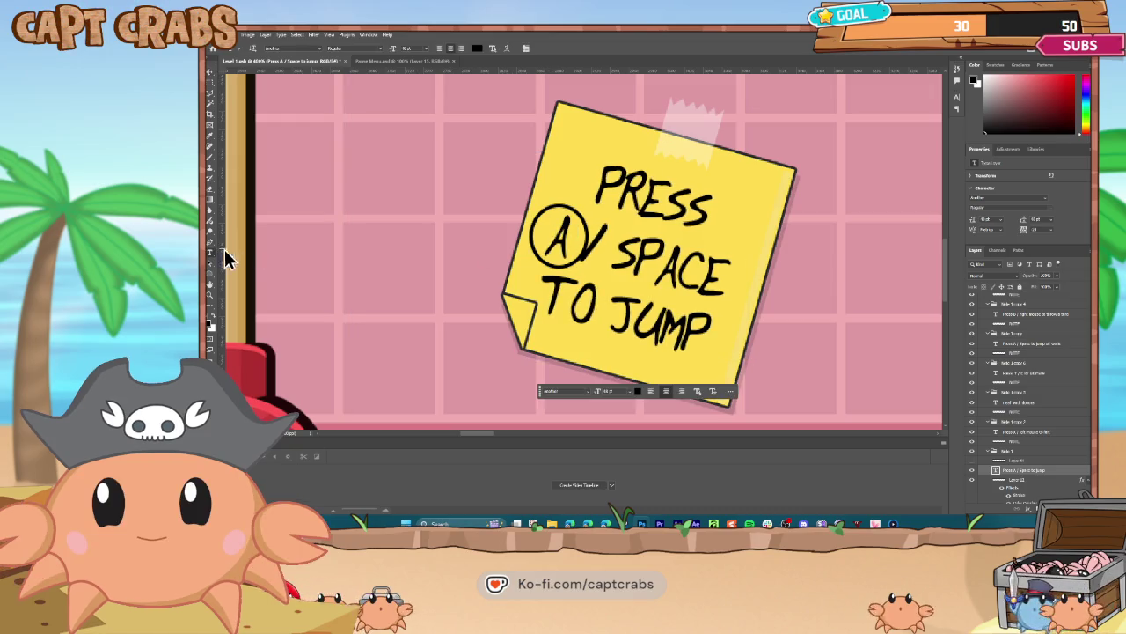
- Delete the slash so the jump note reads 'A SPACE TO JUMP'
{"action": "left_click_drag", "start_coordinate": [605, 247], "coordinate": [586, 247]}
{"action": "left_click", "coordinate": [604, 248]}
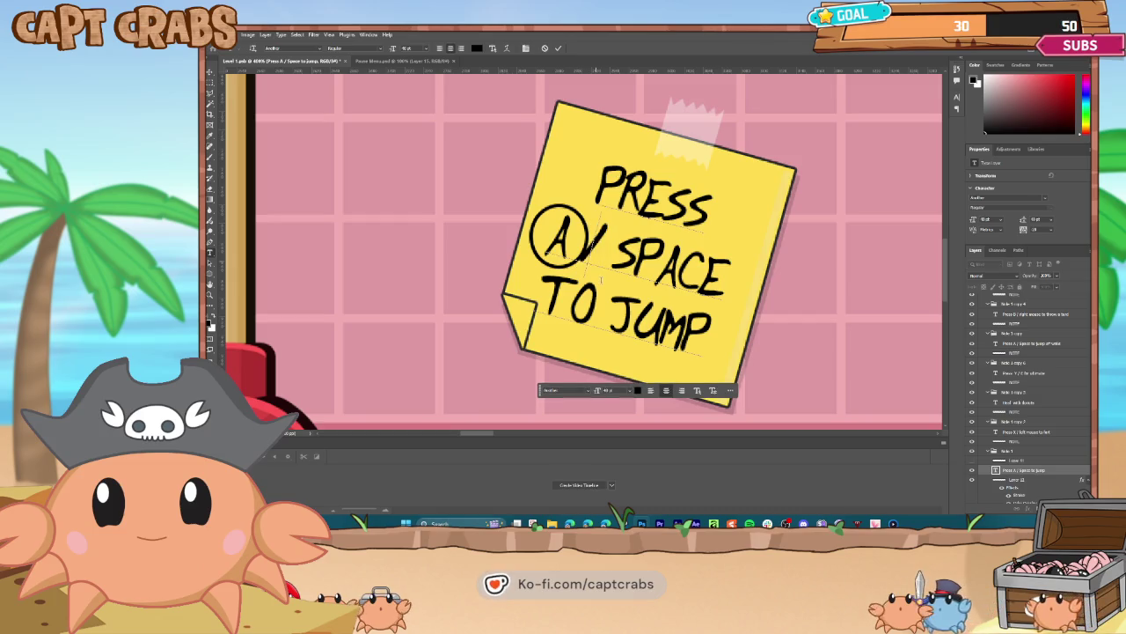
{"action": "key", "text": "BackSpace"}
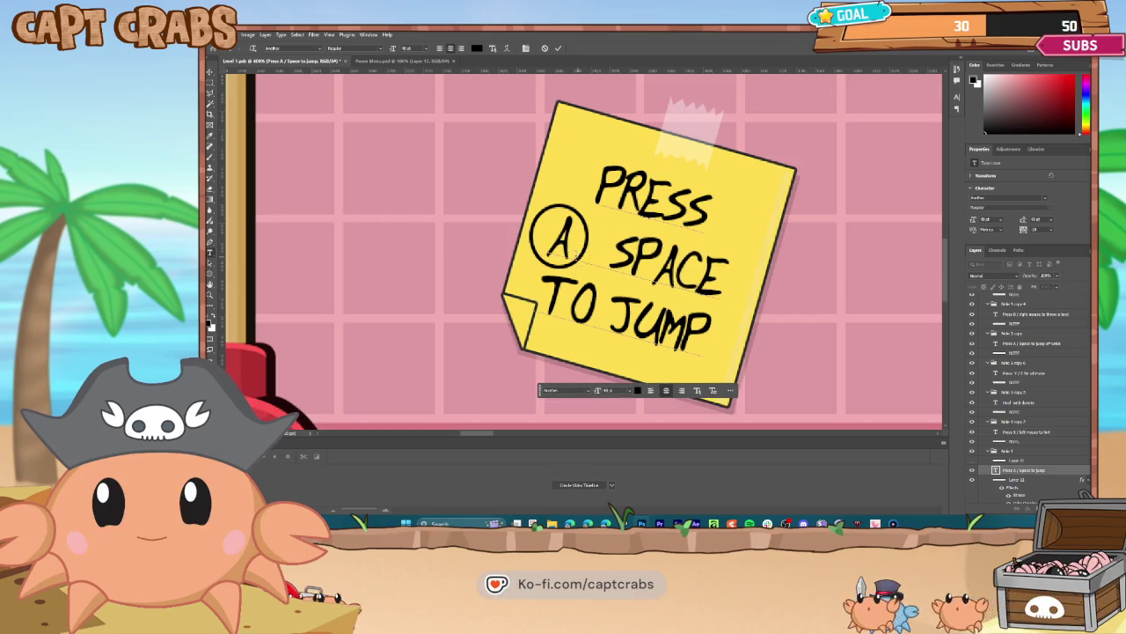
{"action": "left_click", "coordinate": [211, 72]}
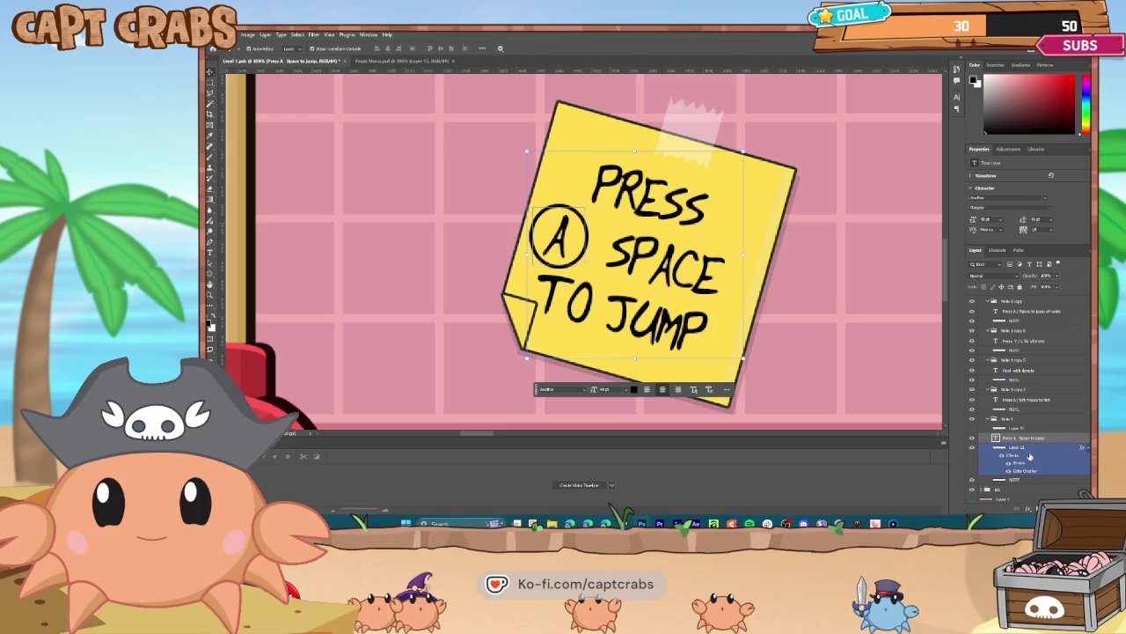
- Rasterize the circle layer's style to flatten its effects
{"action": "right_click", "coordinate": [1035, 461]}
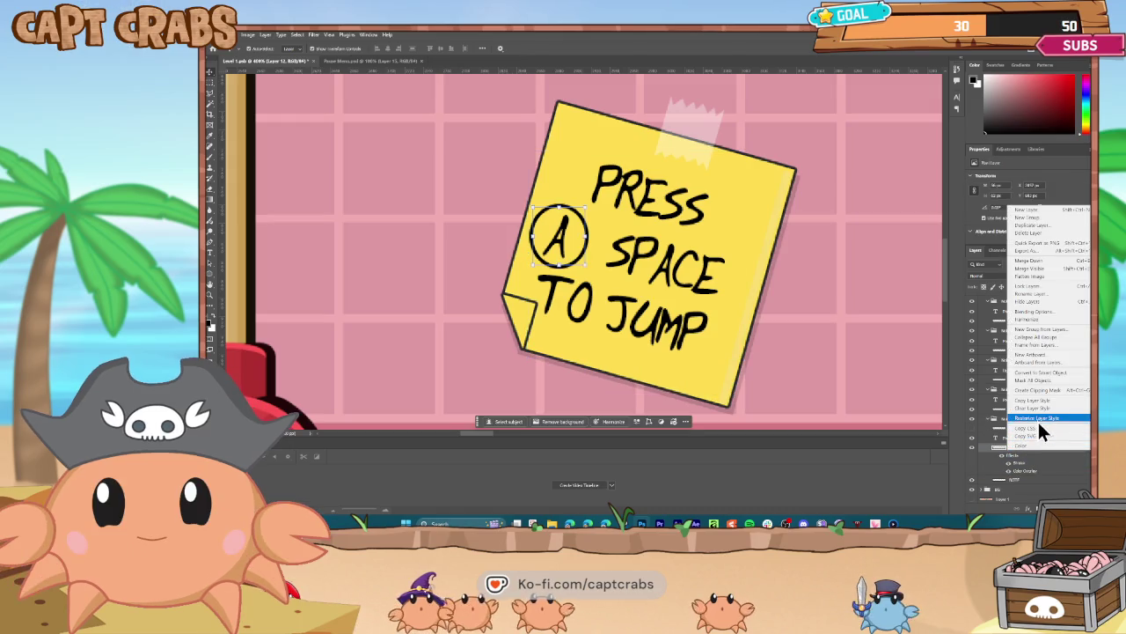
{"action": "left_click", "coordinate": [1037, 420]}
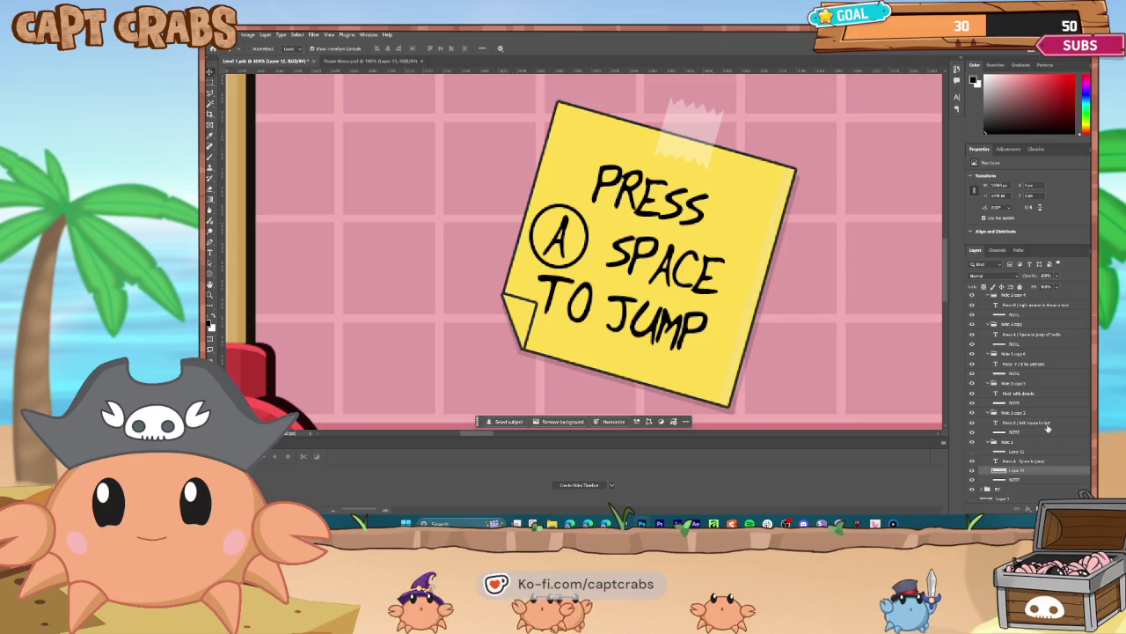
{"action": "left_click", "coordinate": [1047, 425]}
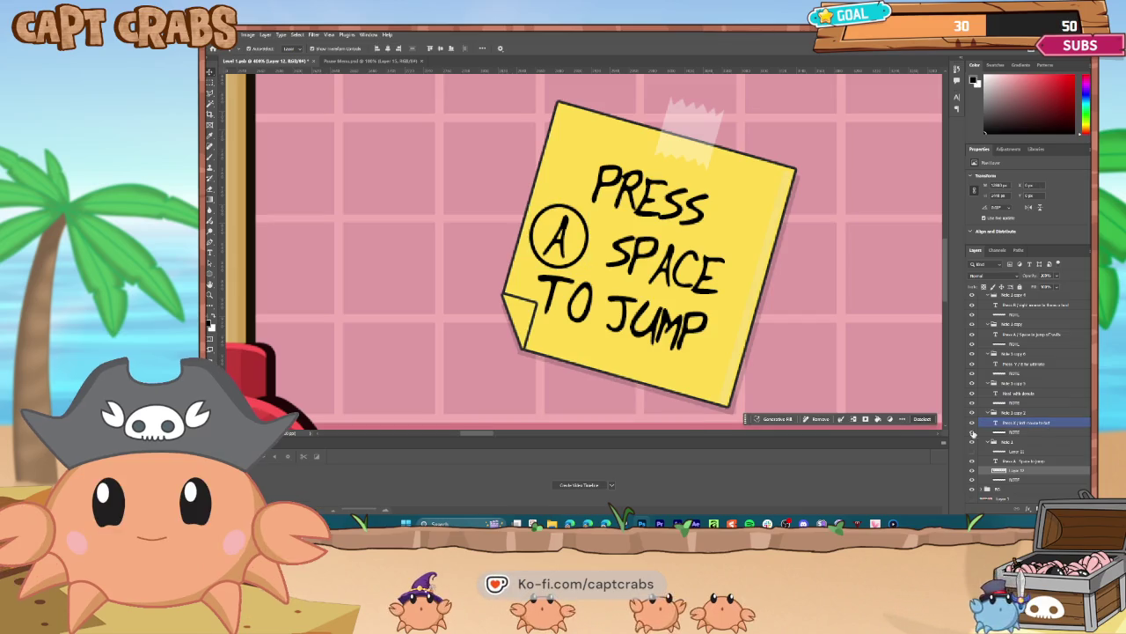
{"action": "left_click", "coordinate": [574, 429]}
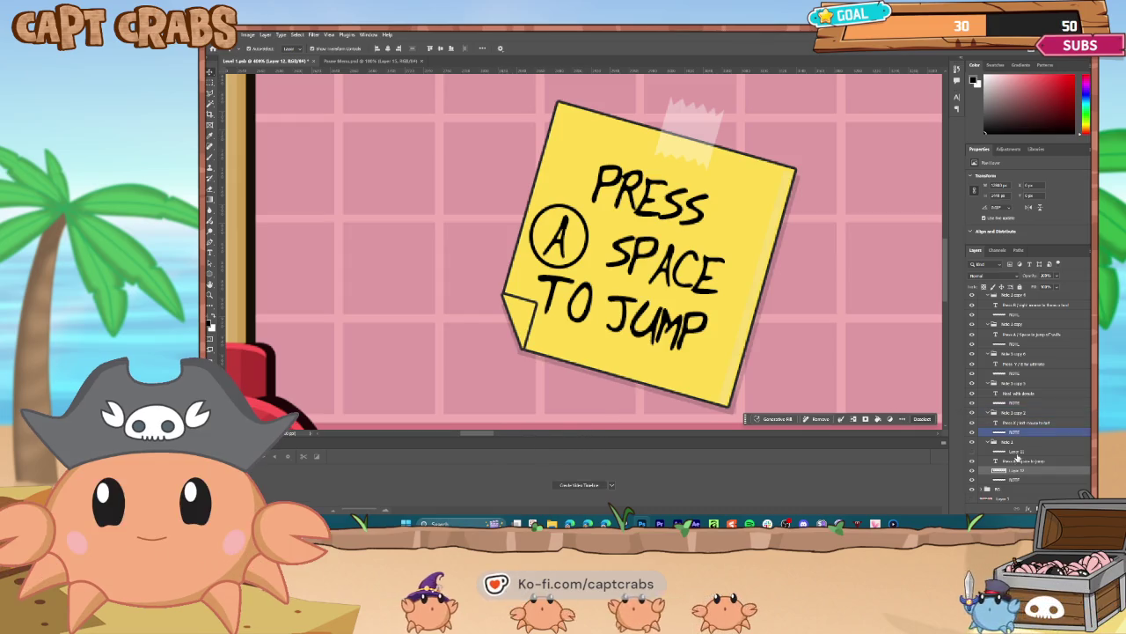
- Nudge the 'Press A Space to jump' text slightly to the right
{"action": "left_click", "coordinate": [1023, 462]}
{"action": "key", "text": "Right"}
{"action": "key", "text": "Right"}
{"action": "key", "text": "Right"}
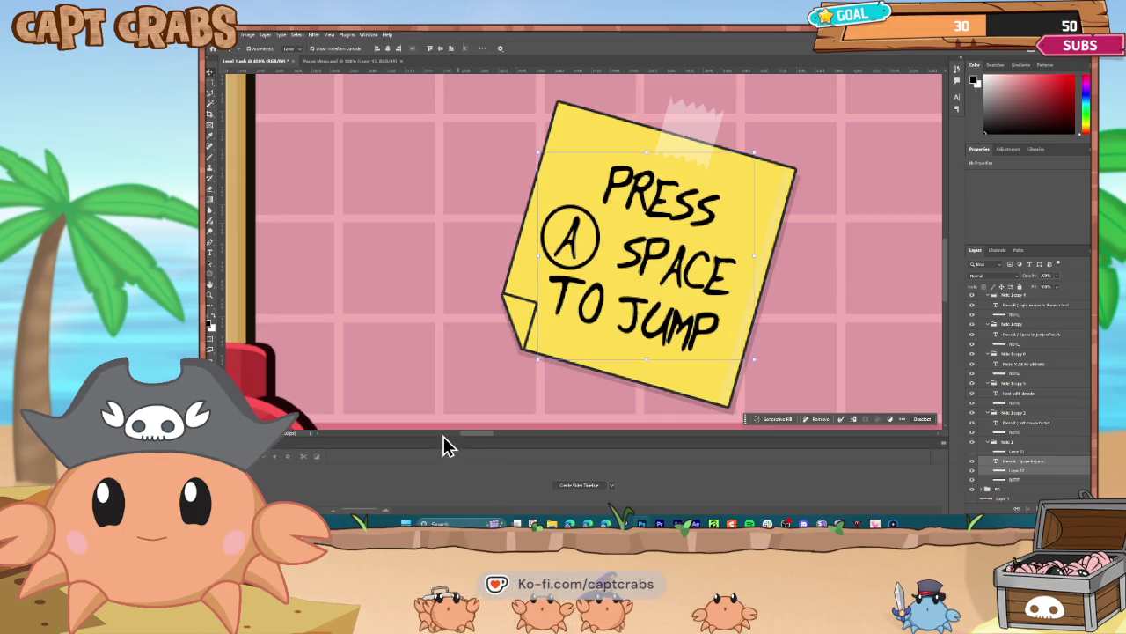
{"action": "mouse_move", "coordinate": [475, 435]}
{"action": "left_mouse_down"}
{"action": "mouse_move", "coordinate": [346, 443]}
{"action": "mouse_move", "coordinate": [520, 435]}
{"action": "left_mouse_up"}
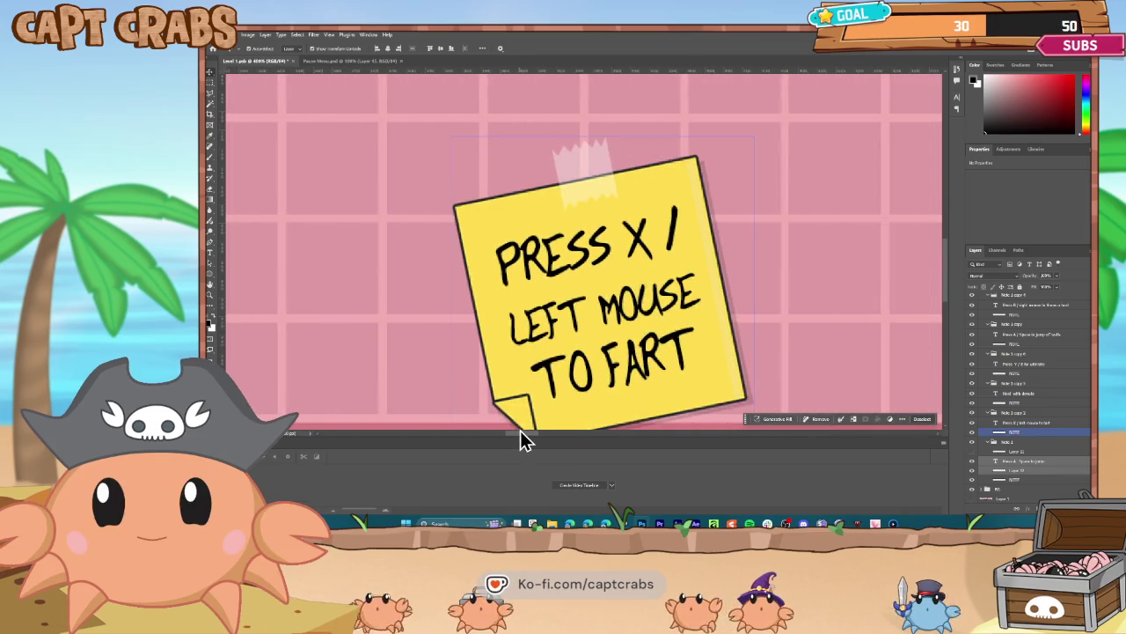
- Remove the slash after PRESS X on the fart note
{"action": "left_click", "coordinate": [283, 249]}
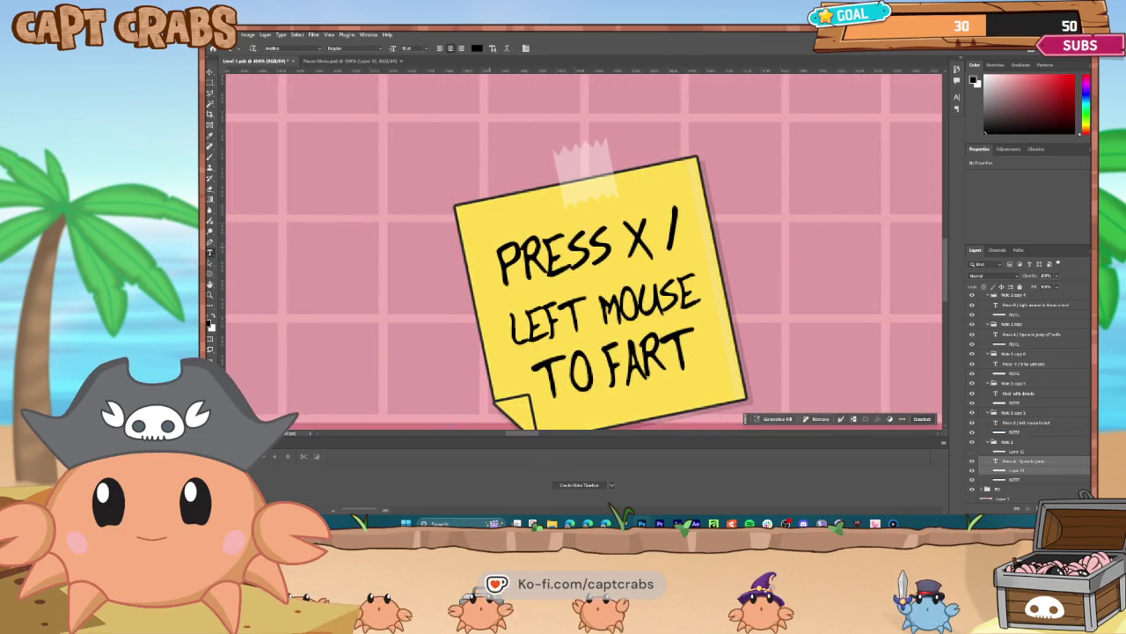
{"action": "double_click", "coordinate": [669, 234]}
{"action": "key", "text": "BackSpace"}
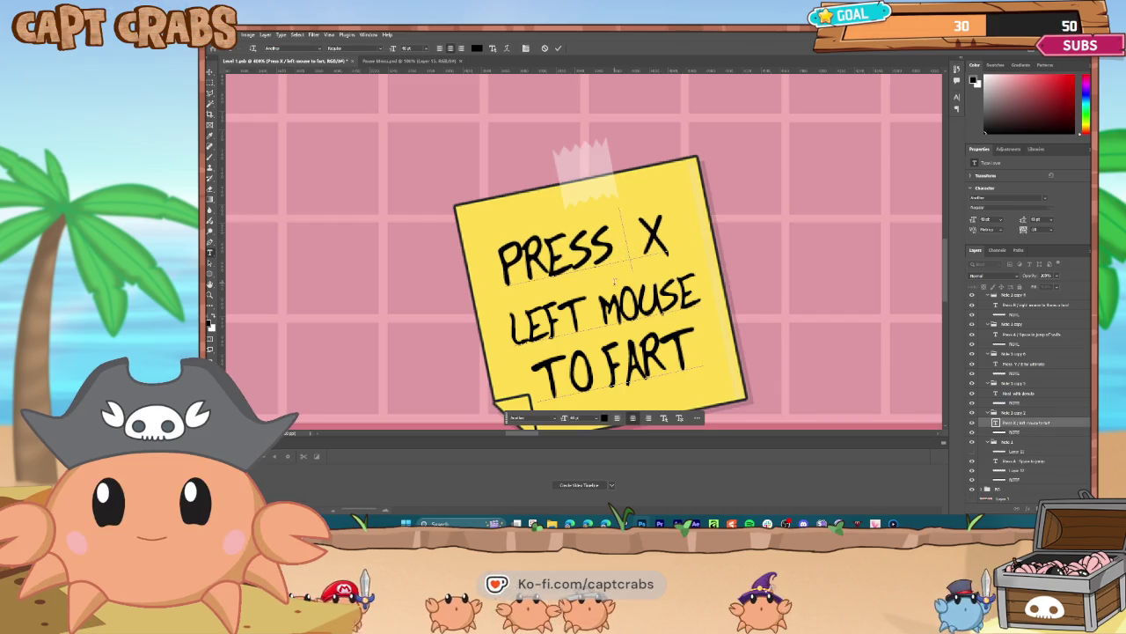
{"action": "left_click", "coordinate": [210, 71]}
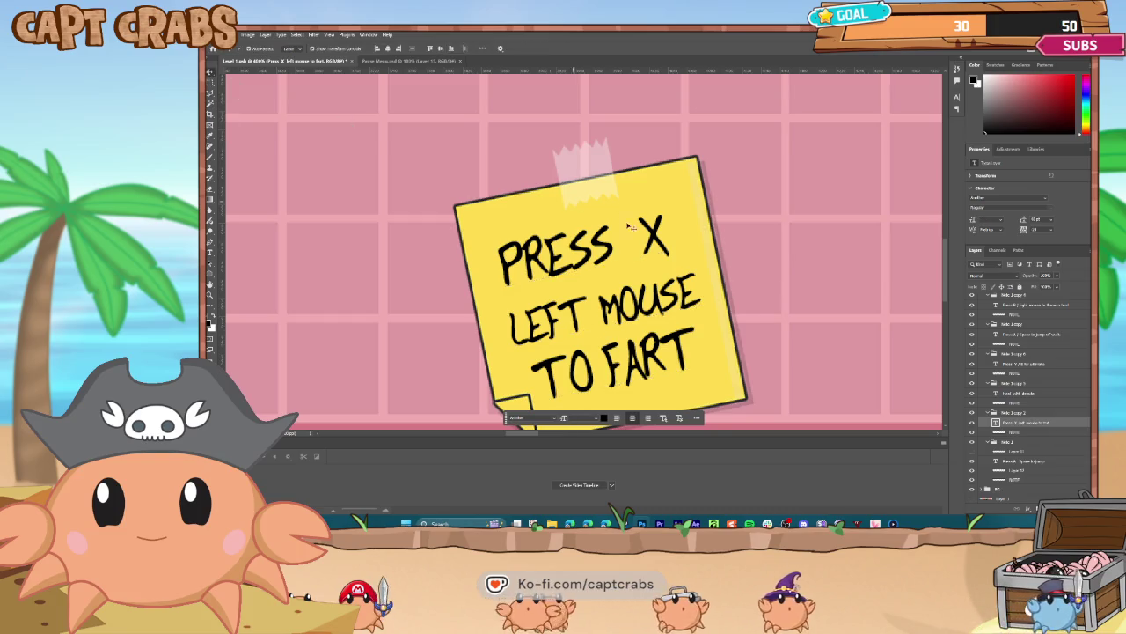
- Duplicate the circle into a new layer and drag the copy across the level
{"action": "key", "text": "ctrl+shift+alt+n"}
{"action": "left_click", "coordinate": [1019, 433]}
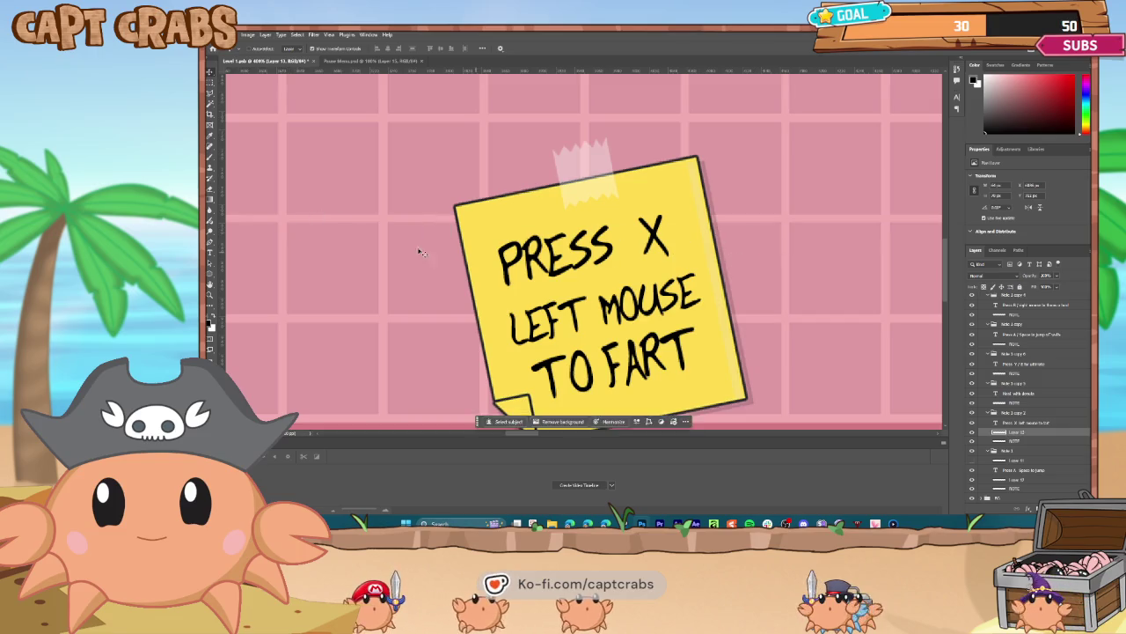
{"action": "mouse_move", "coordinate": [417, 249]}
{"action": "left_mouse_down"}
{"action": "mouse_move", "coordinate": [719, 253]}
{"action": "mouse_move", "coordinate": [394, 263]}
{"action": "left_mouse_up"}
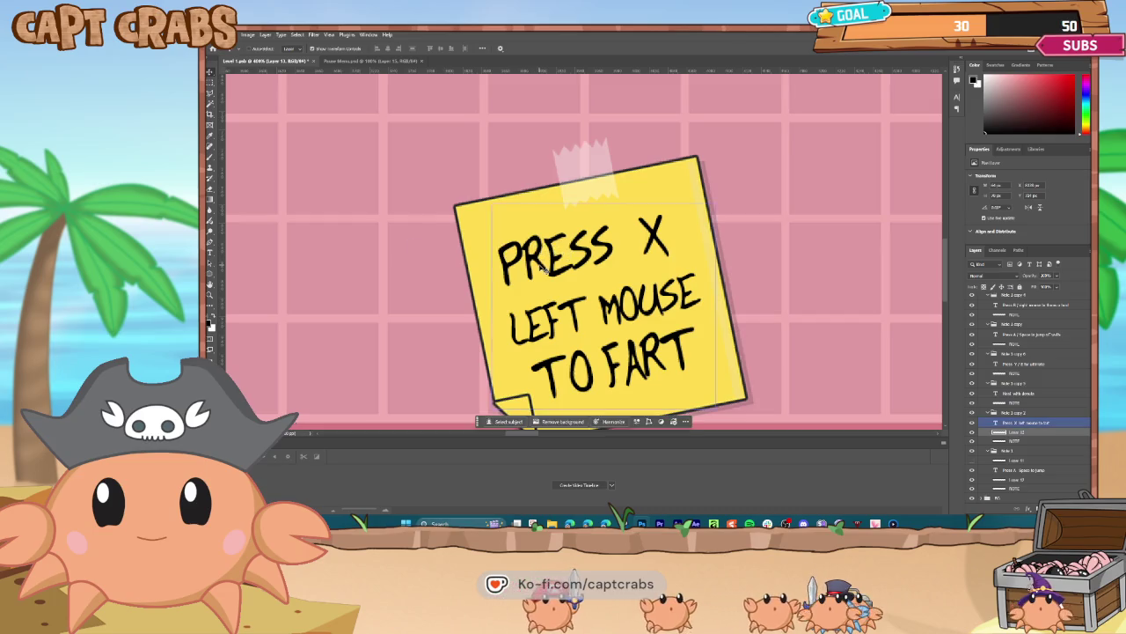
{"action": "scroll", "coordinate": [546, 269], "scroll_direction": "down", "scroll_amount": 1}
{"action": "scroll", "coordinate": [541, 270], "scroll_direction": "down", "scroll_amount": 5}
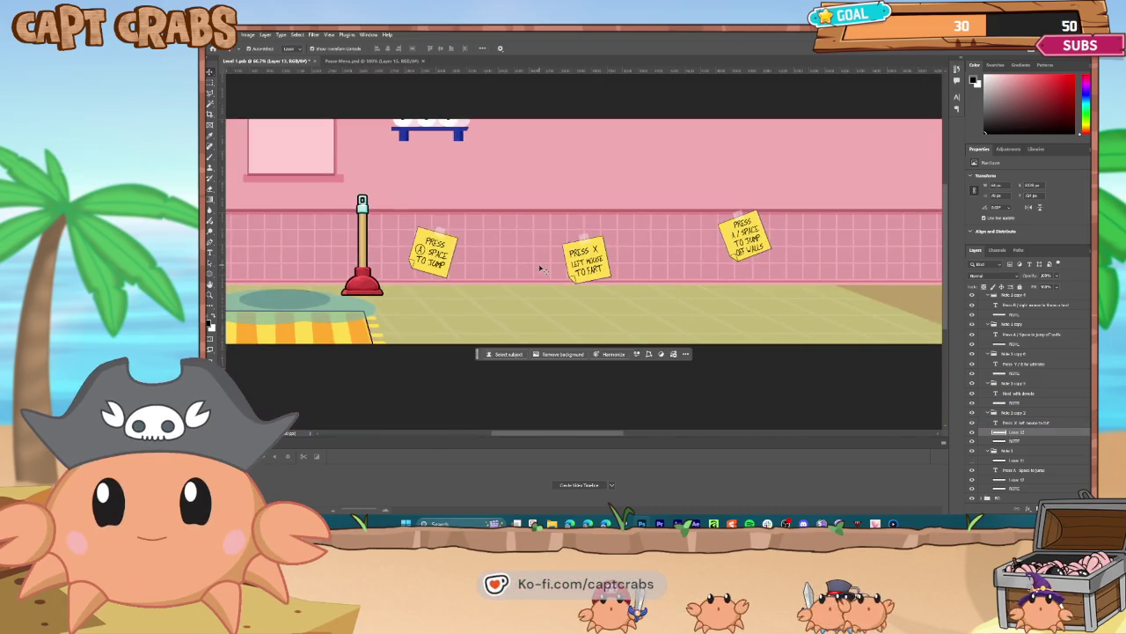
{"action": "left_click", "coordinate": [421, 253]}
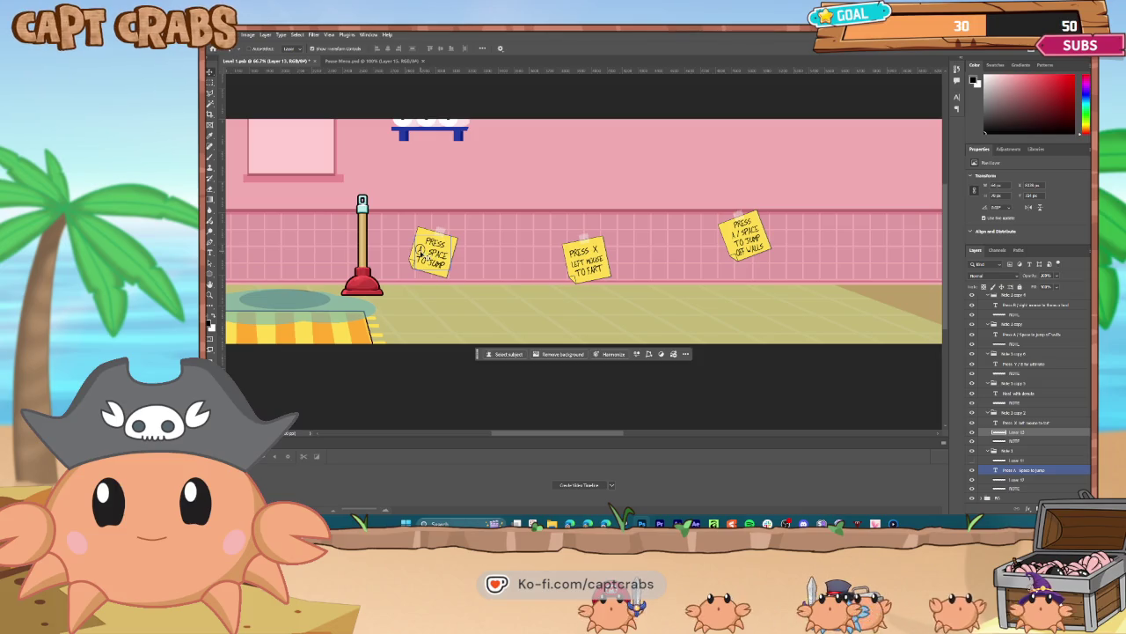
{"action": "mouse_move", "coordinate": [557, 257]}
{"action": "left_mouse_down"}
{"action": "mouse_move", "coordinate": [597, 249]}
{"action": "mouse_move", "coordinate": [542, 256]}
{"action": "left_mouse_up"}
{"action": "left_click_drag", "start_coordinate": [718, 288], "coordinate": [635, 264]}
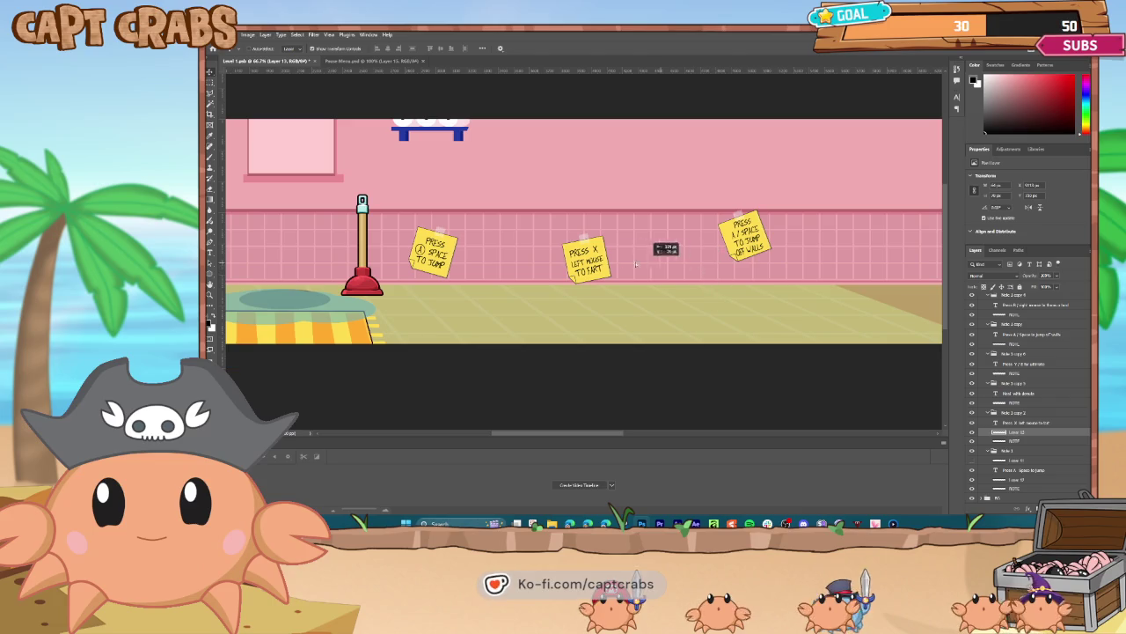
{"action": "left_click_drag", "start_coordinate": [453, 247], "coordinate": [453, 247]}
- Position the circle copy around the X on the fart note
{"action": "key", "text": "ctrl+minus"}
{"action": "key", "text": "ctrl+minus"}
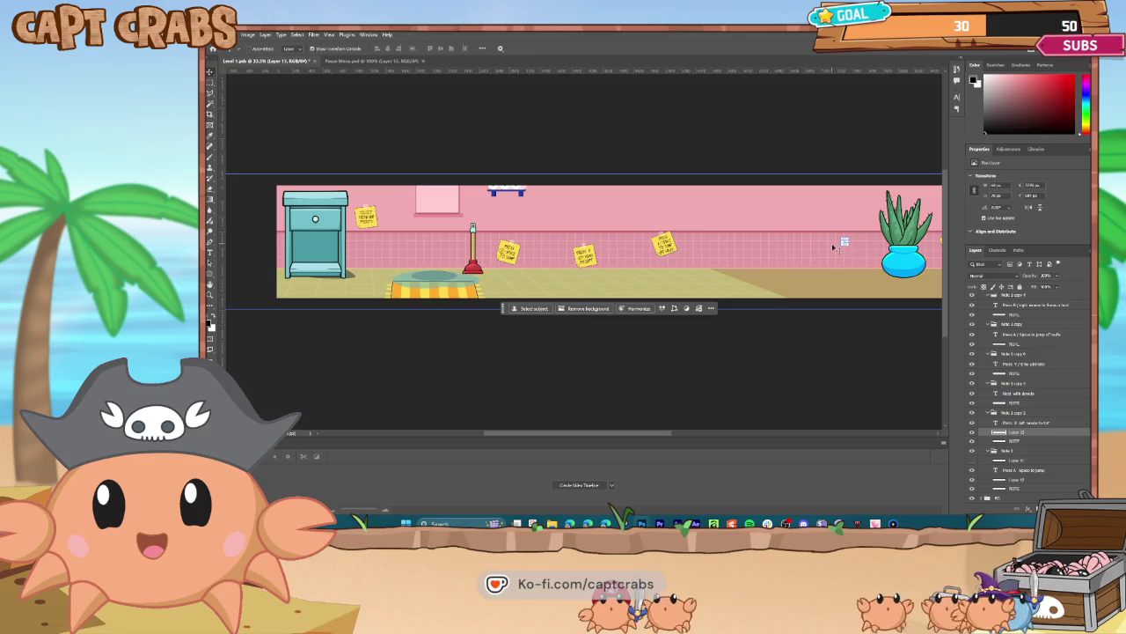
{"action": "left_click_drag", "start_coordinate": [841, 246], "coordinate": [723, 250]}
{"action": "left_click_drag", "start_coordinate": [540, 257], "coordinate": [564, 266]}
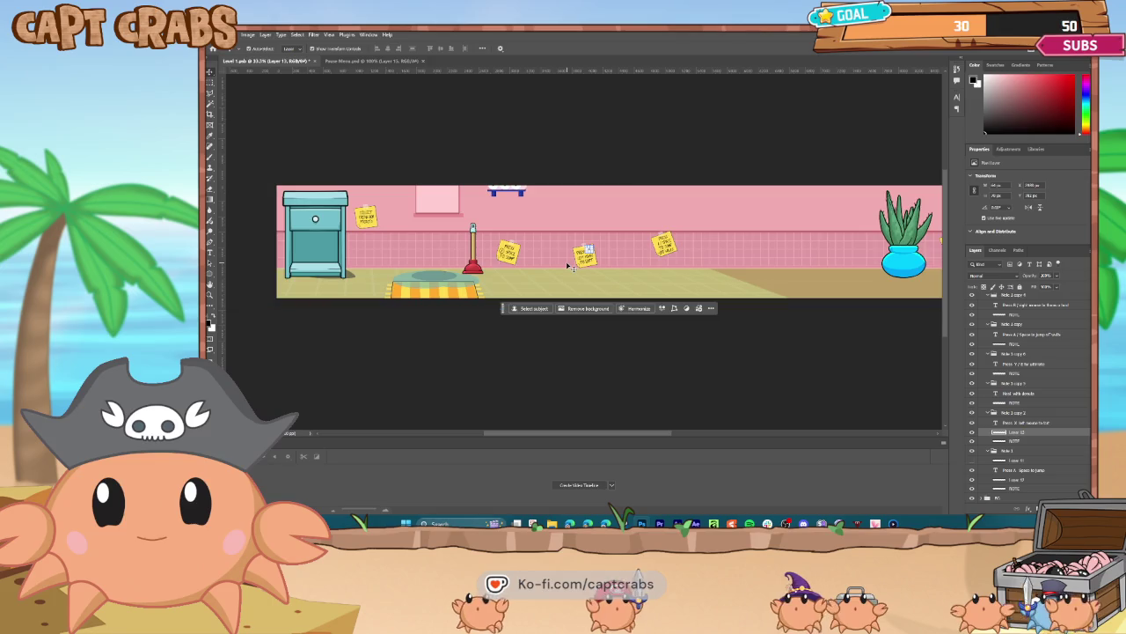
{"action": "scroll", "coordinate": [570, 266], "scroll_direction": "up", "scroll_amount": 3}
{"action": "scroll", "coordinate": [573, 267], "scroll_direction": "up", "scroll_amount": 2}
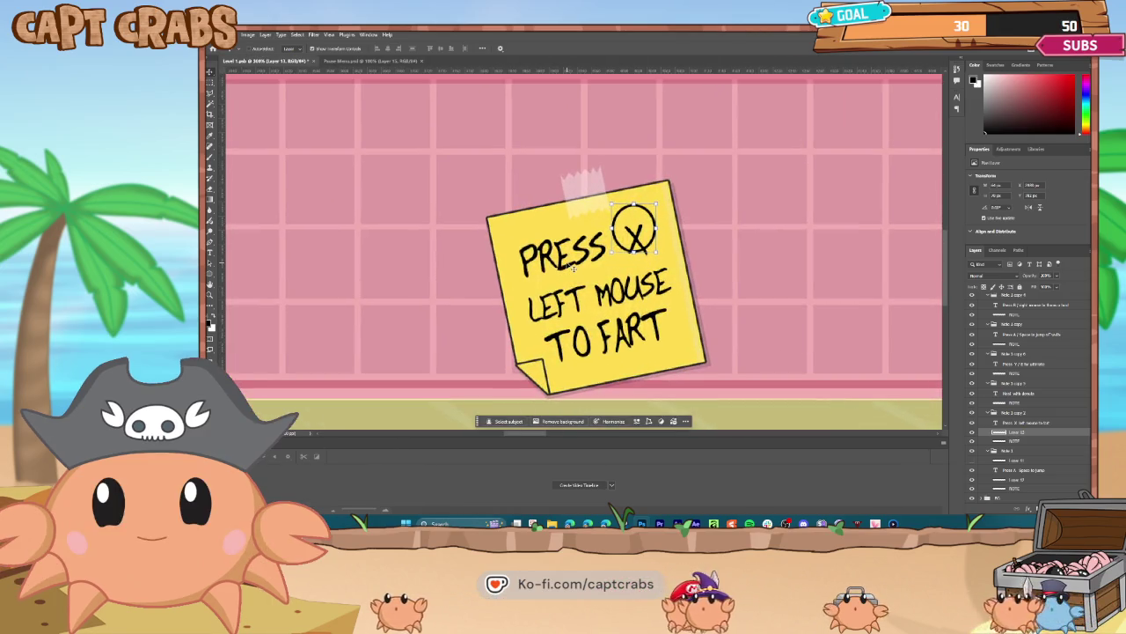
{"action": "left_click", "coordinate": [634, 240]}
{"action": "left_click_drag", "start_coordinate": [635, 237], "coordinate": [641, 252]}
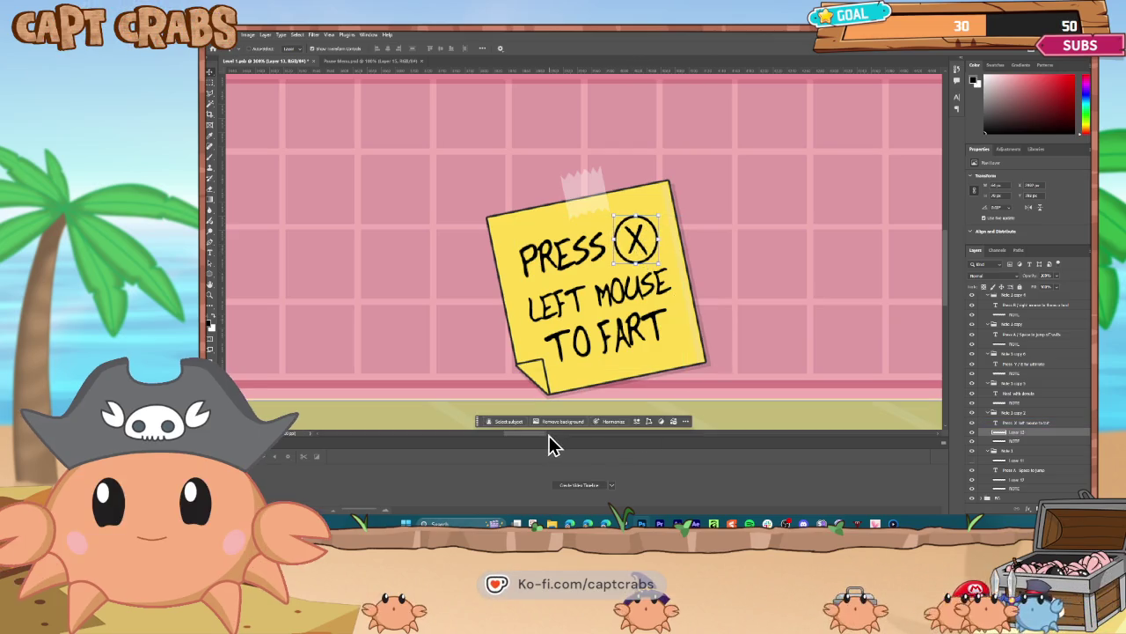
{"action": "left_click_drag", "start_coordinate": [539, 434], "coordinate": [578, 434]}
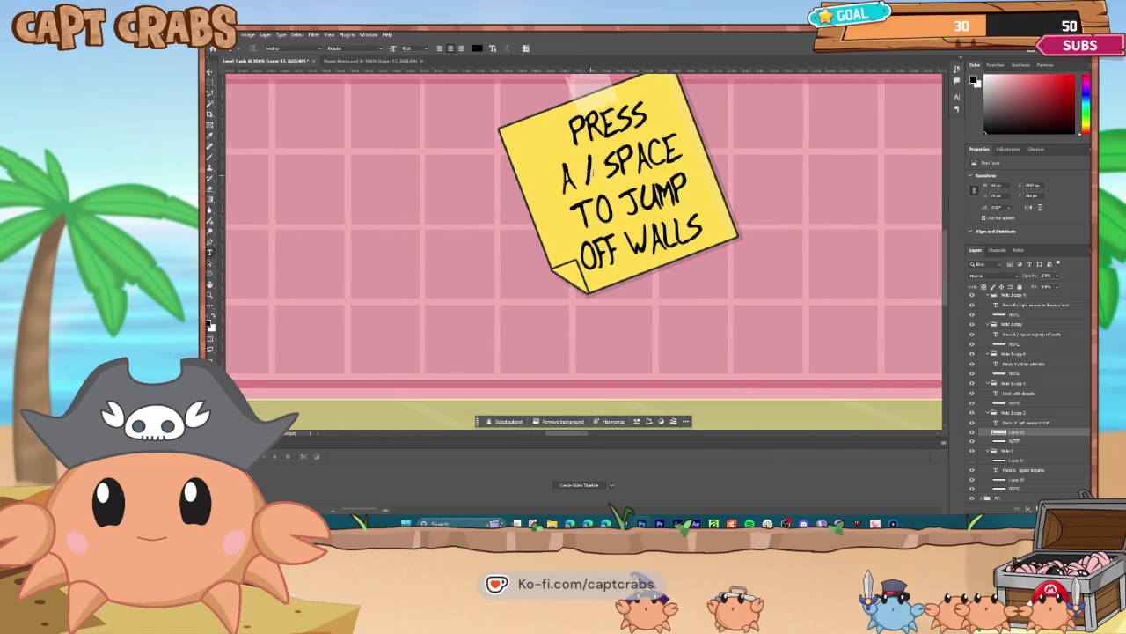
- Remove the slash in A / SPACE and move the circle from OFF onto the A
{"action": "double_click", "coordinate": [584, 171]}
{"action": "key", "text": "BackSpace"}
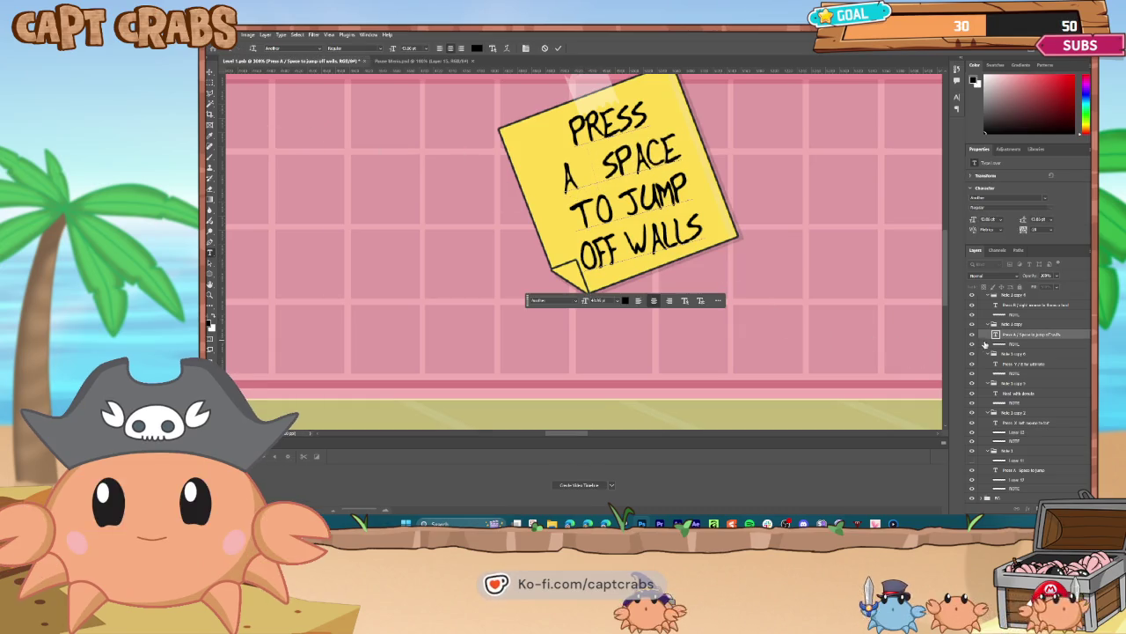
{"action": "left_click", "coordinate": [1020, 345]}
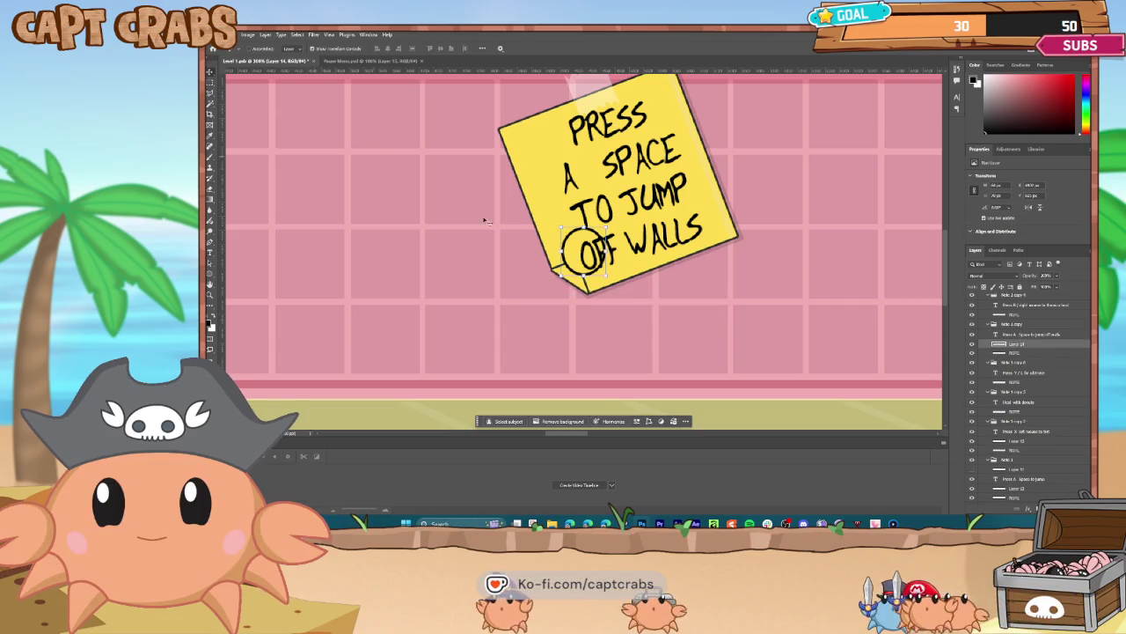
{"action": "key", "text": "v"}
{"action": "left_click_drag", "start_coordinate": [583, 251], "coordinate": [565, 172]}
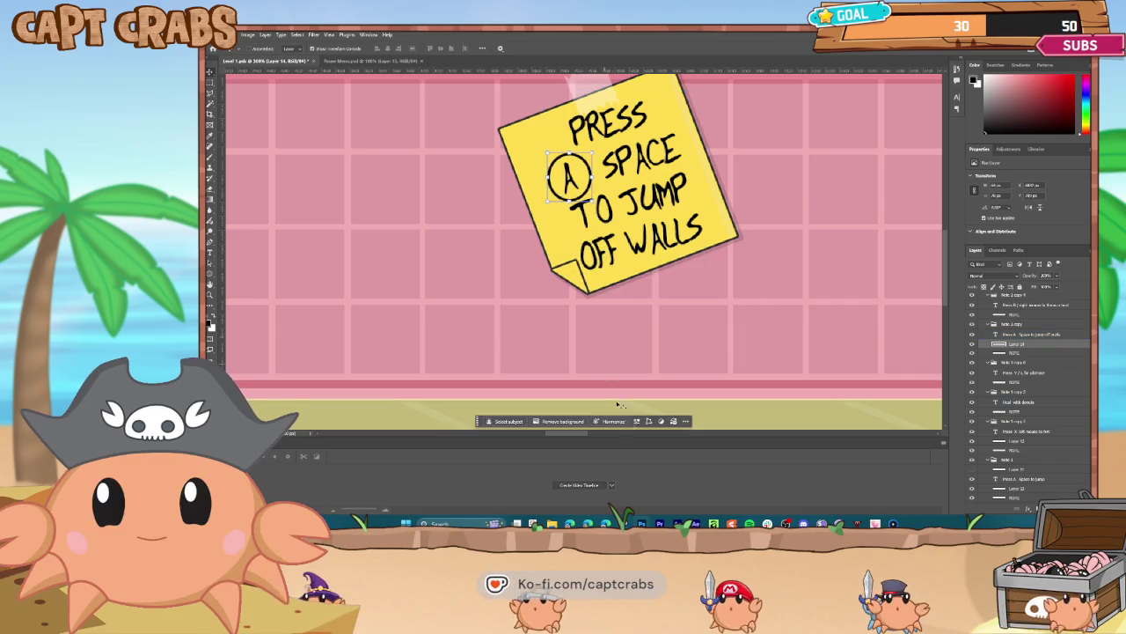
{"action": "left_click_drag", "start_coordinate": [556, 437], "coordinate": [713, 431]}
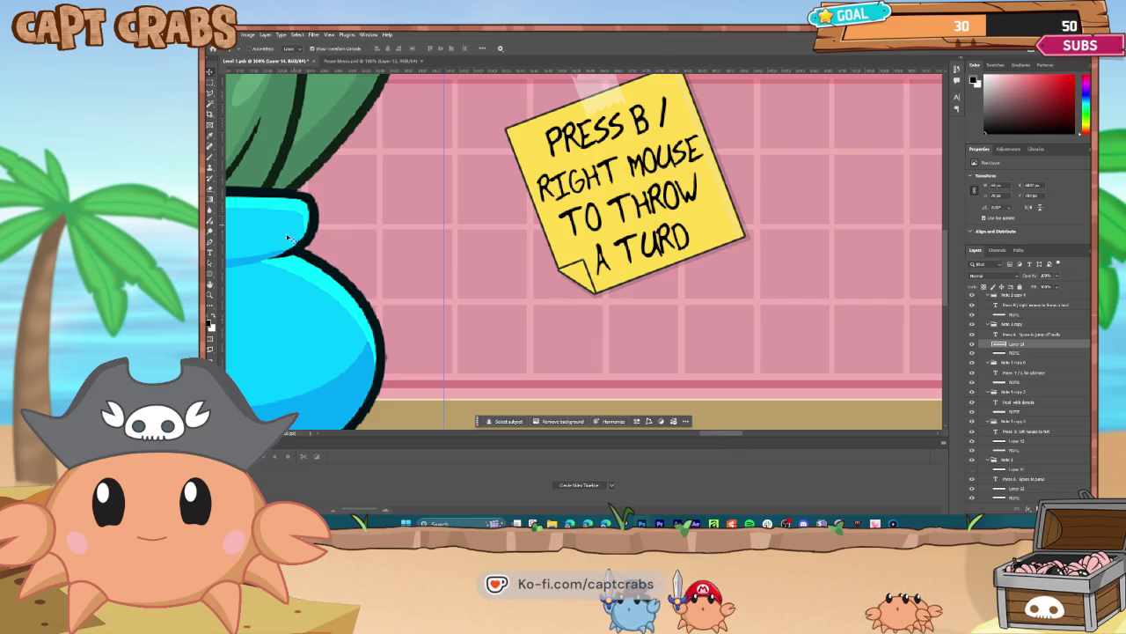
- Delete the slash after PRESS B on the throw-a-turd note
{"action": "left_click", "coordinate": [210, 252]}
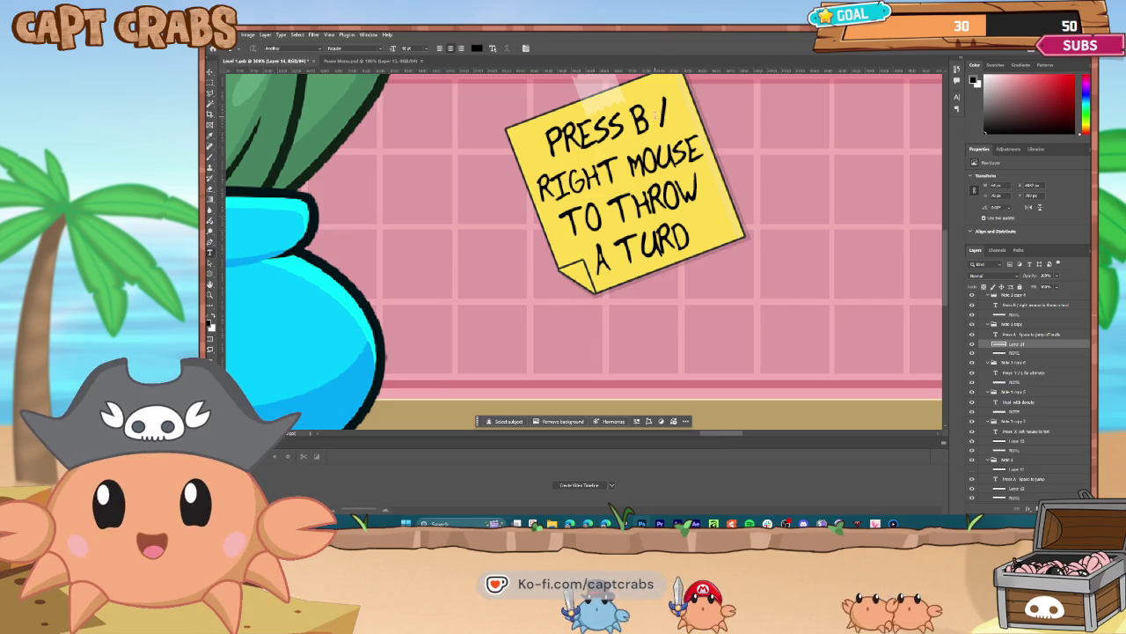
{"action": "double_click", "coordinate": [662, 113]}
{"action": "key", "text": "BackSpace"}
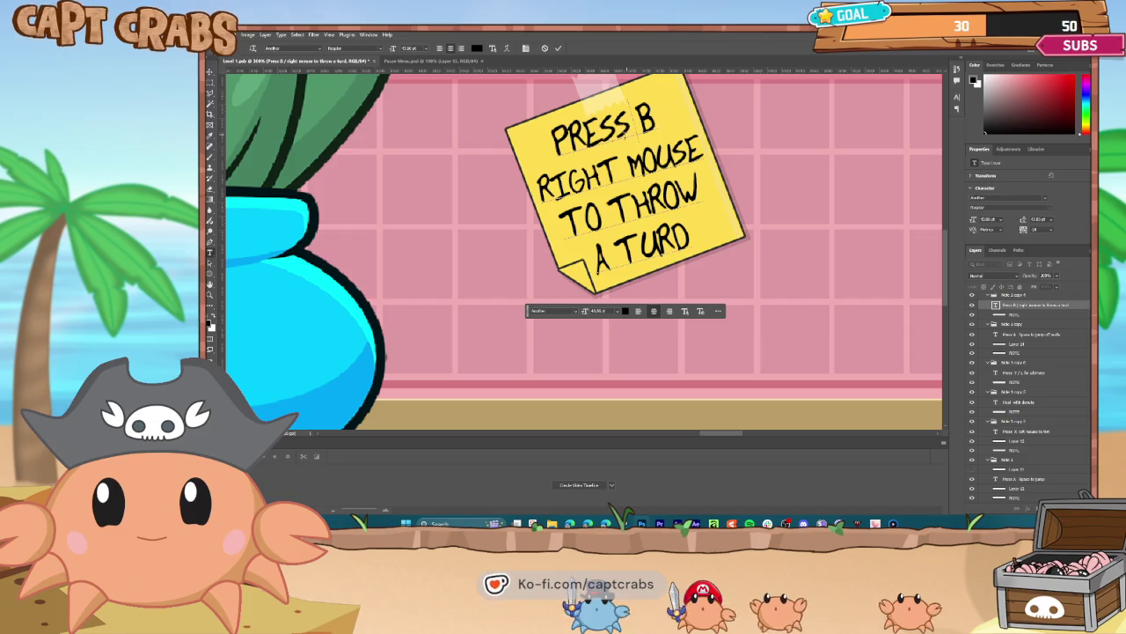
{"action": "left_click", "coordinate": [211, 73]}
- Paste a circle onto the note's image layer and move it around the B
{"action": "left_click", "coordinate": [1017, 314]}
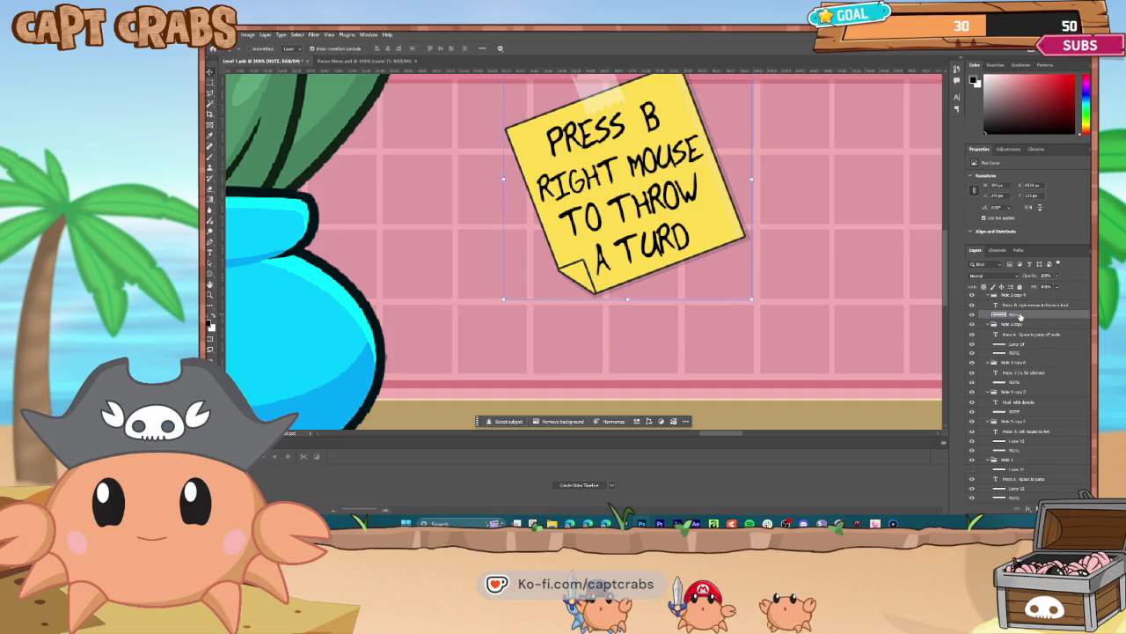
{"action": "key", "text": "ctrl+v"}
{"action": "mouse_move", "coordinate": [584, 256]}
{"action": "left_mouse_down"}
{"action": "mouse_move", "coordinate": [603, 245]}
{"action": "mouse_move", "coordinate": [594, 148]}
{"action": "mouse_move", "coordinate": [658, 123]}
{"action": "mouse_move", "coordinate": [666, 104]}
{"action": "left_mouse_up"}
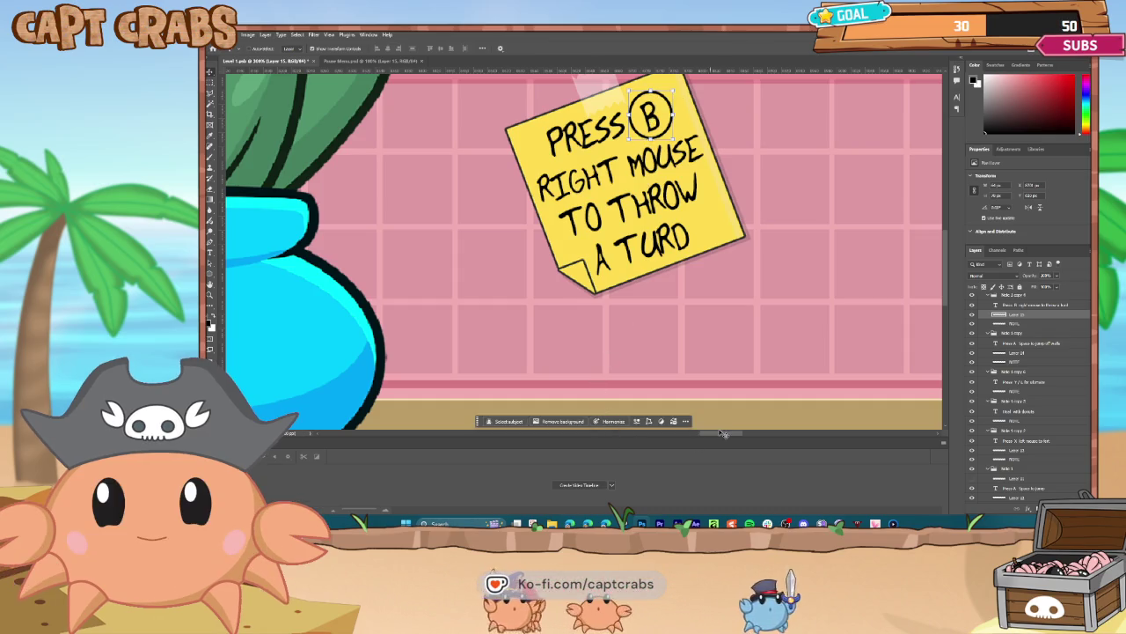
{"action": "left_click_drag", "start_coordinate": [723, 434], "coordinate": [815, 433]}
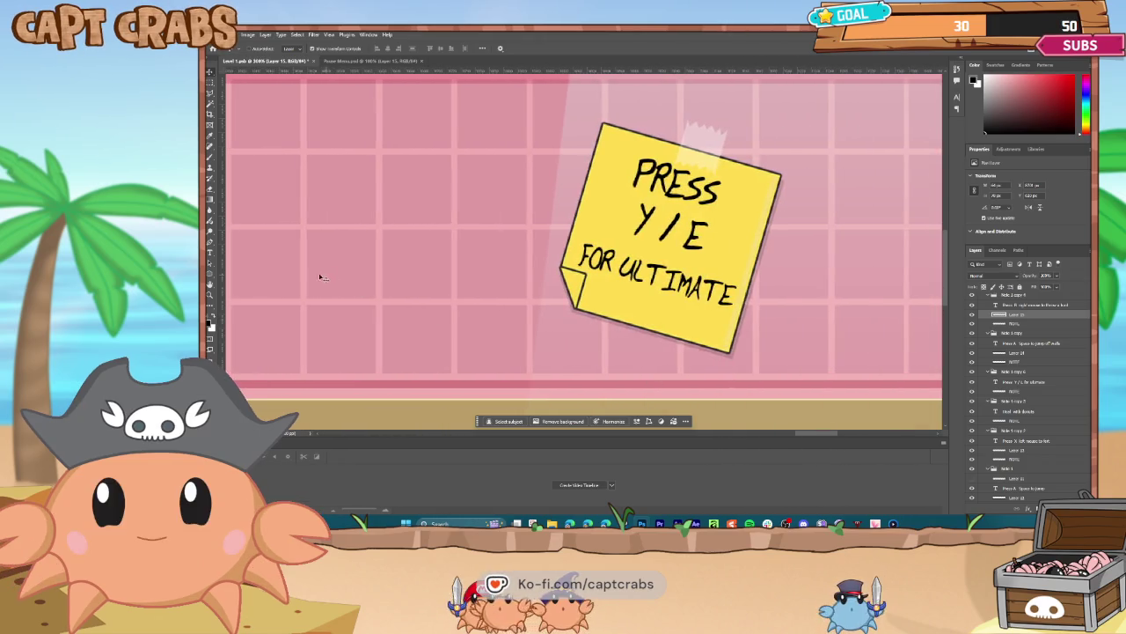
- Remove the slash in PRESS Y / E and move a circle around the Y
{"action": "left_click", "coordinate": [668, 227]}
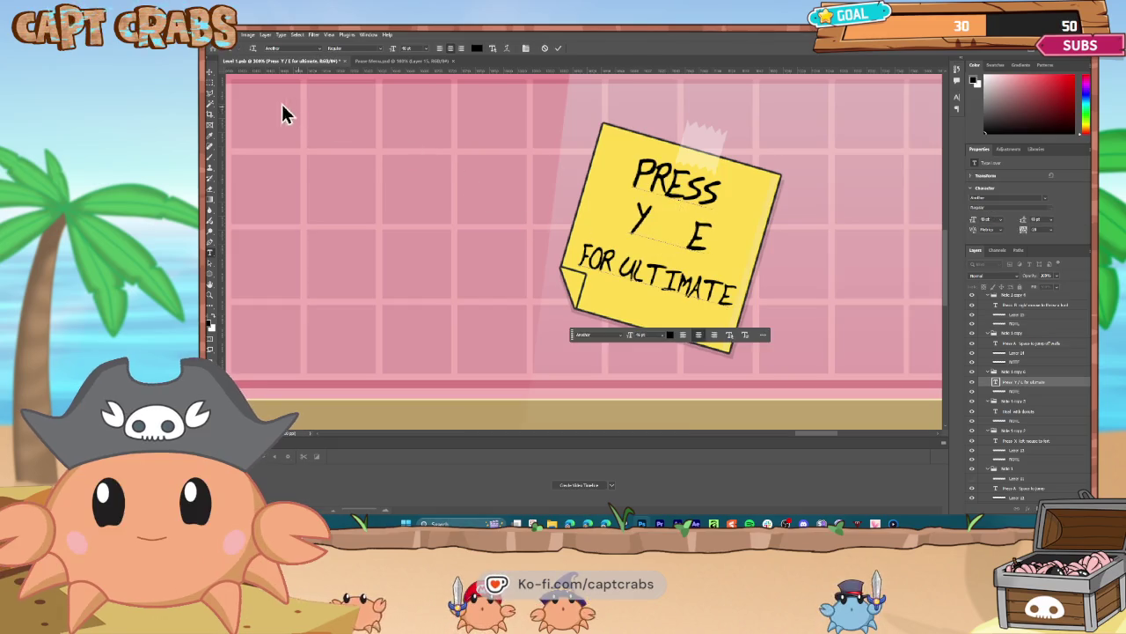
{"action": "left_click", "coordinate": [1021, 394]}
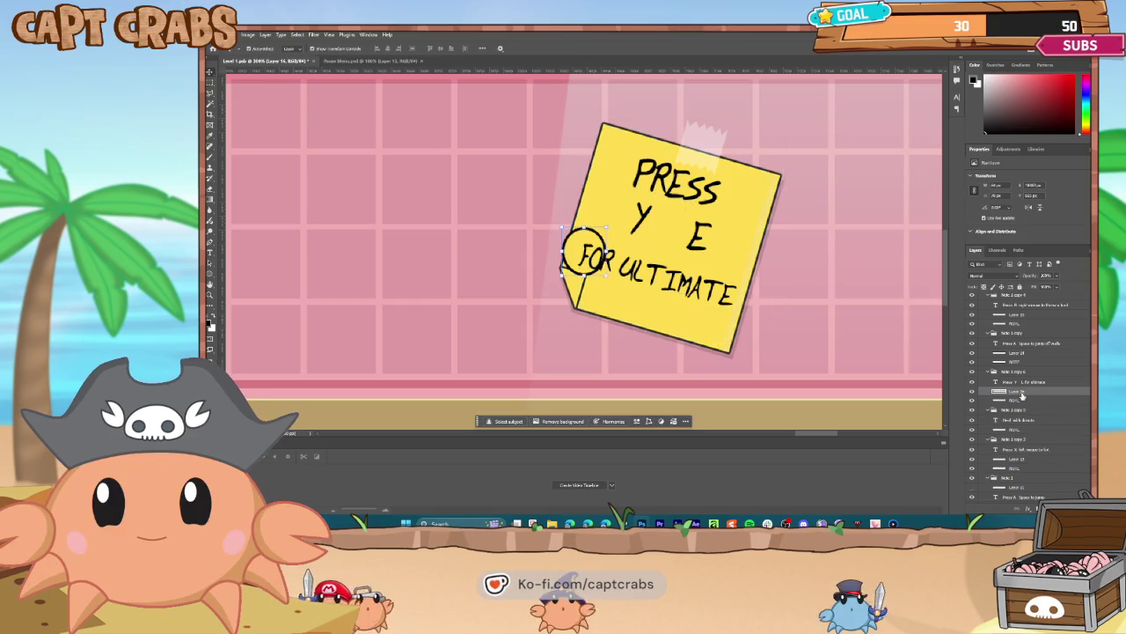
{"action": "mouse_move", "coordinate": [583, 253]}
{"action": "left_mouse_down"}
{"action": "mouse_move", "coordinate": [596, 220]}
{"action": "mouse_move", "coordinate": [641, 217]}
{"action": "left_mouse_up"}
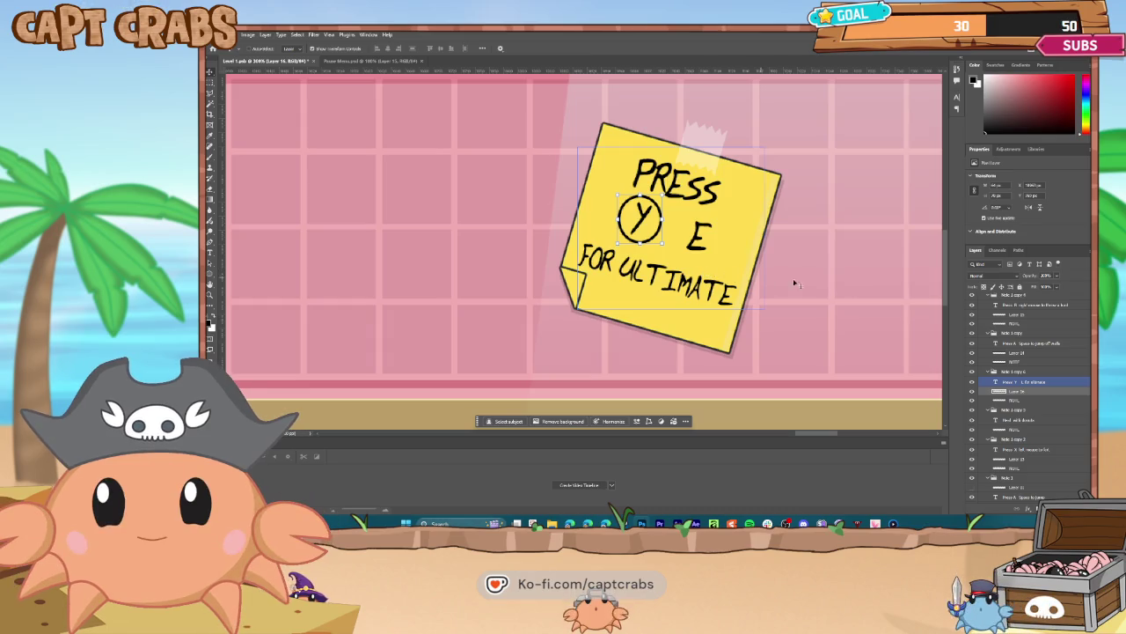
{"action": "left_click", "coordinate": [1036, 391]}
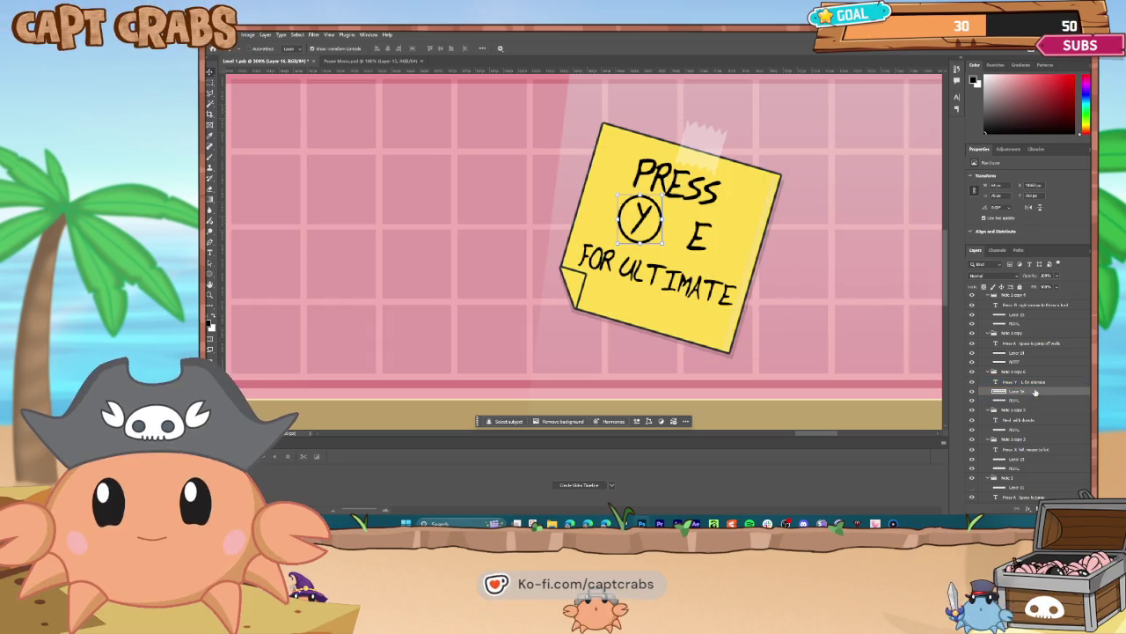
- On a new layer, fill a square selection over the E with black
{"action": "left_click", "coordinate": [1030, 498]}
{"action": "left_click", "coordinate": [694, 320]}
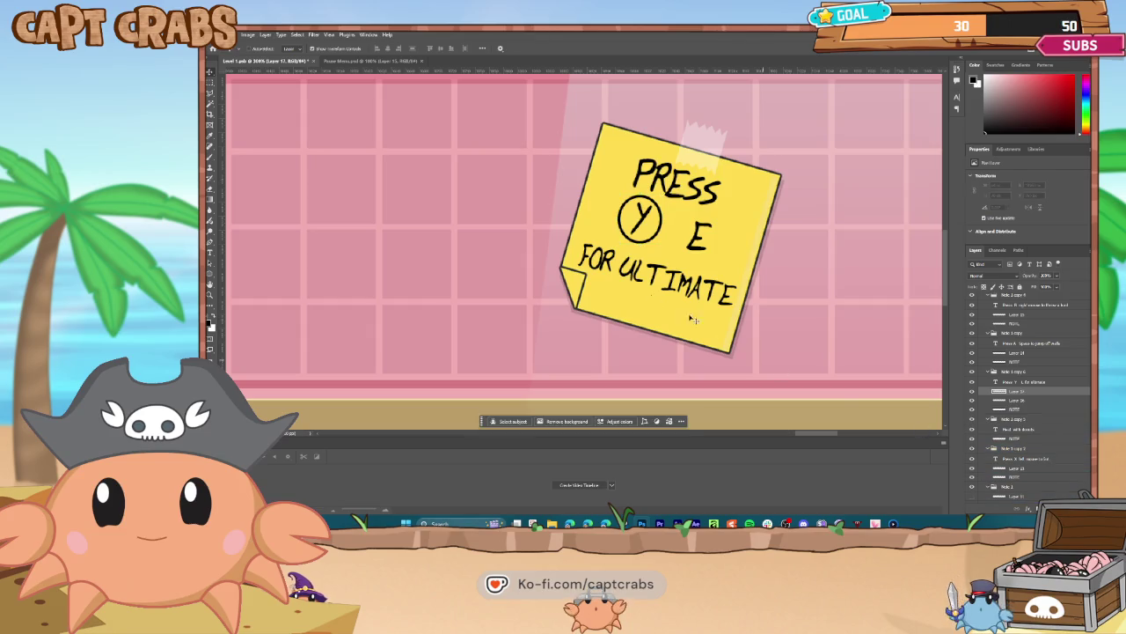
{"action": "right_click", "coordinate": [208, 274]}
{"action": "left_click", "coordinate": [243, 282]}
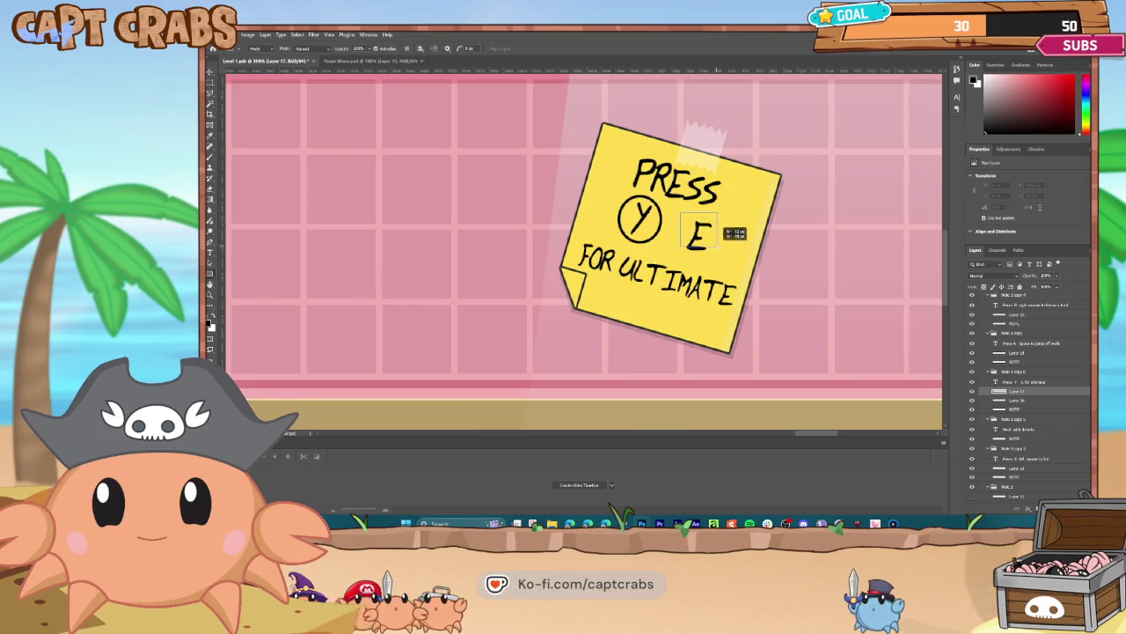
{"action": "left_click_drag", "start_coordinate": [719, 255], "coordinate": [682, 214]}
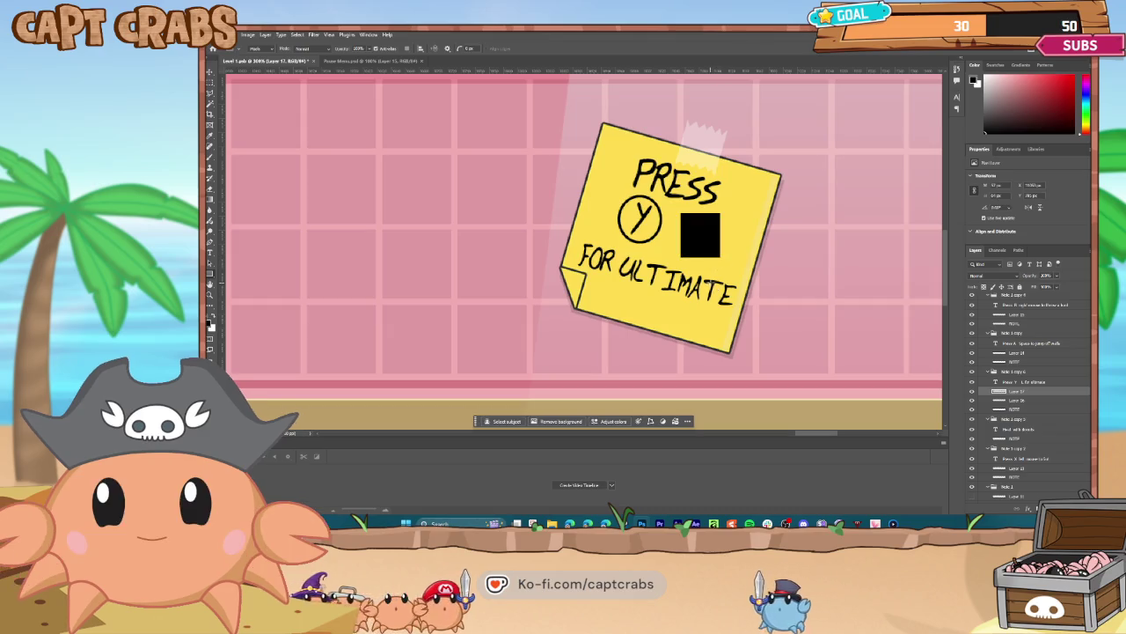
{"action": "key", "text": "ctrl+z"}
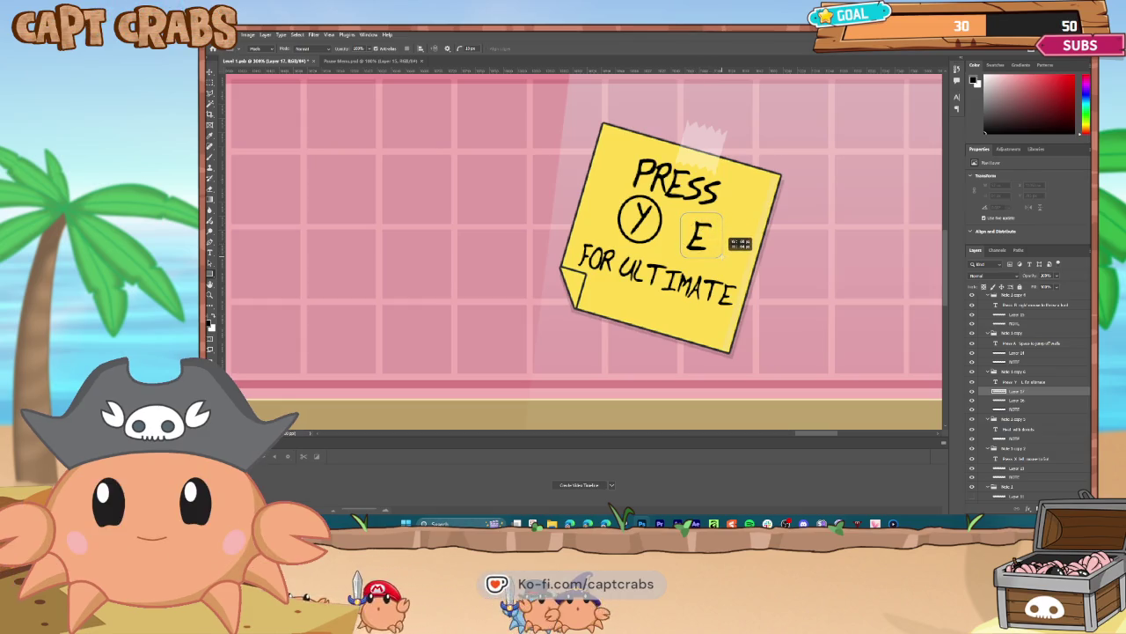
{"action": "left_click_drag", "start_coordinate": [723, 256], "coordinate": [724, 256]}
{"action": "key", "text": "alt+BackSpace"}
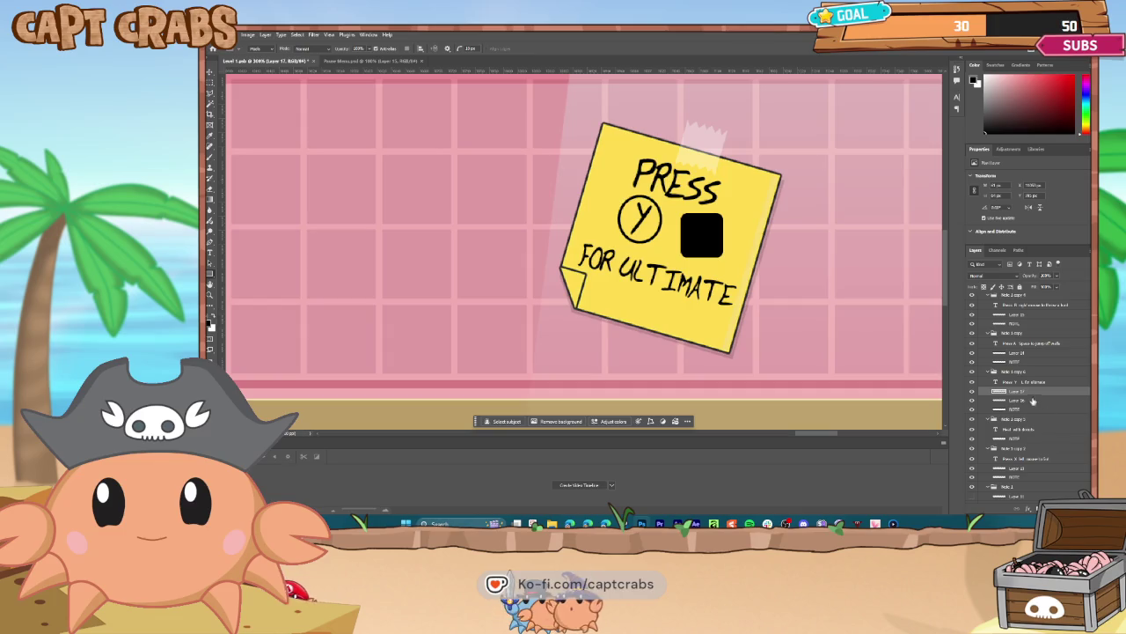
- Give the black square a yellow colour overlay and a black stroke
{"action": "double_click", "coordinate": [1028, 392]}
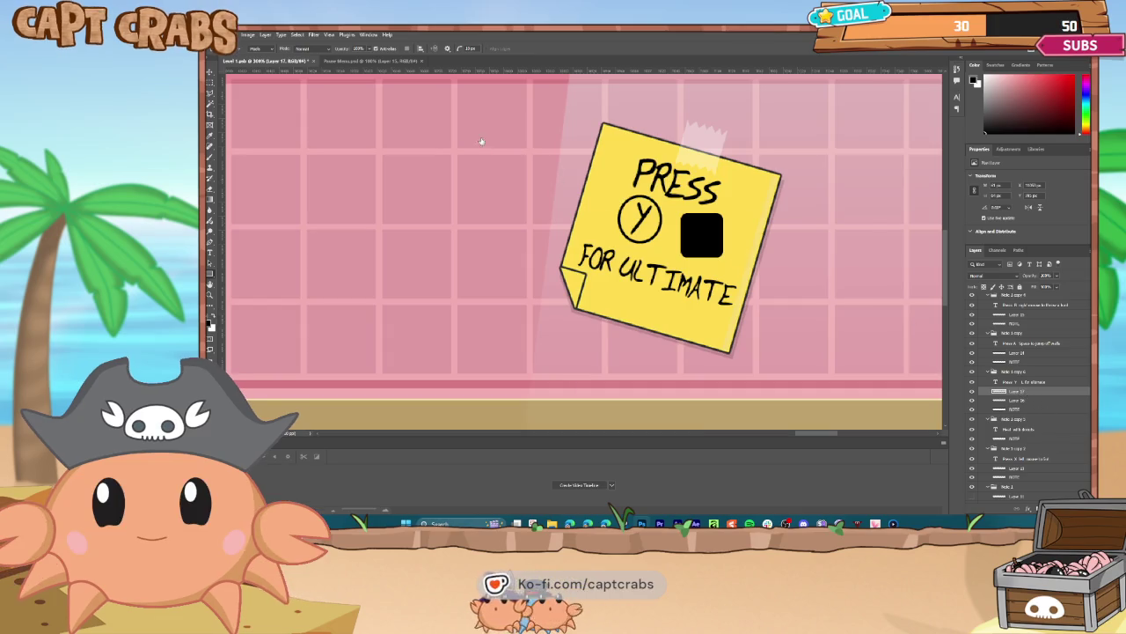
{"action": "left_click", "coordinate": [581, 338]}
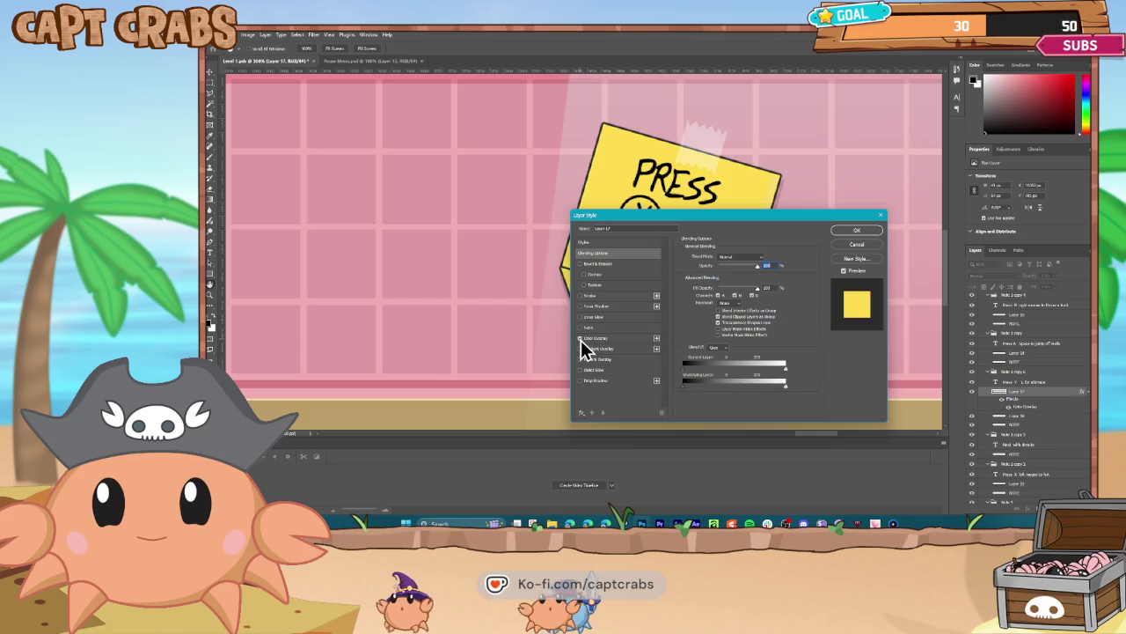
{"action": "left_click_drag", "start_coordinate": [649, 216], "coordinate": [509, 284]}
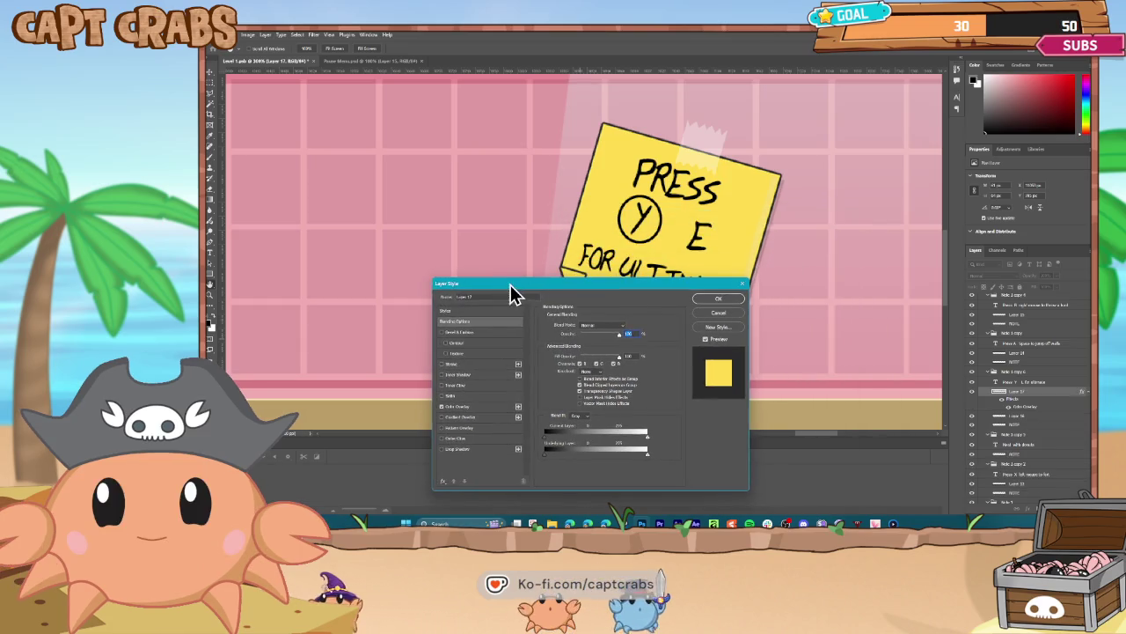
{"action": "left_click", "coordinate": [442, 364]}
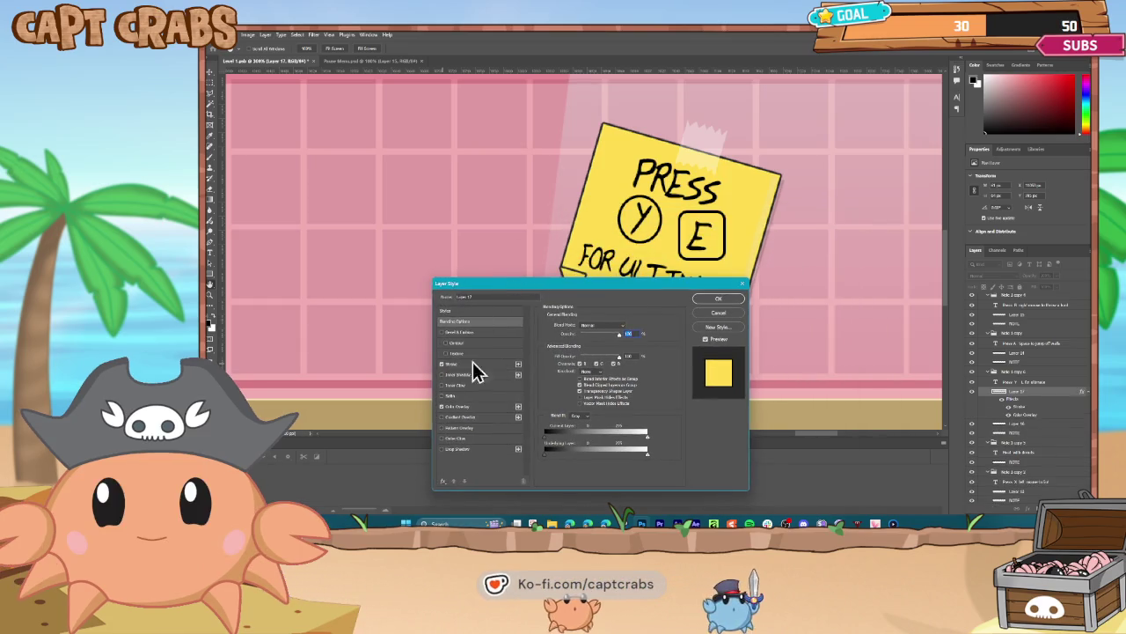
{"action": "left_click", "coordinate": [711, 299]}
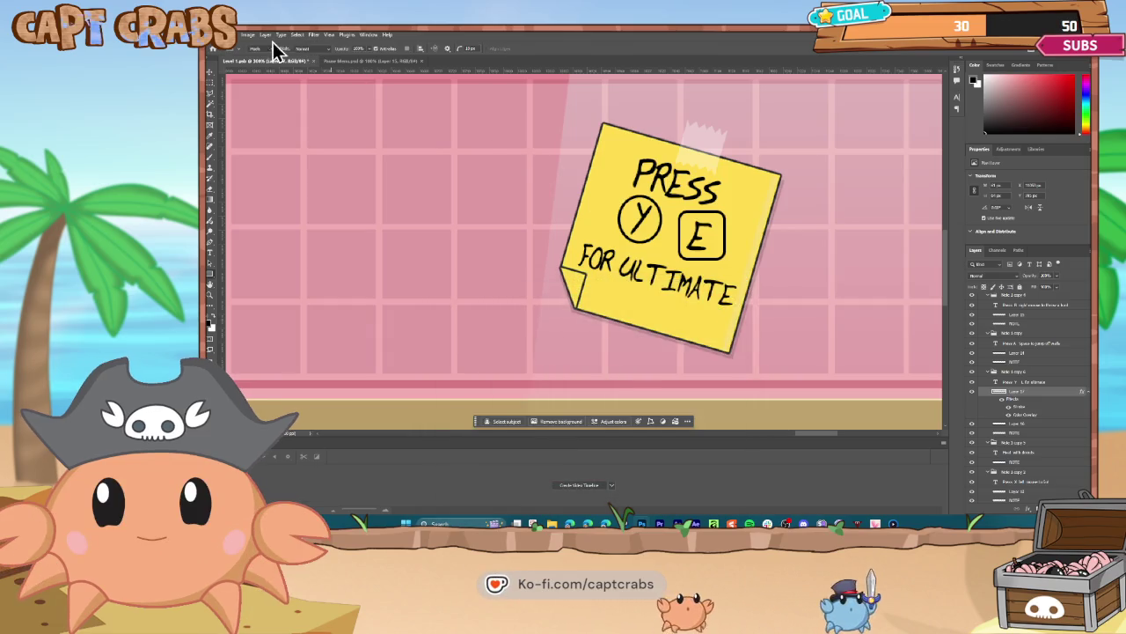
- Free Transform the outline to fit around the E and rasterize its layer style
{"action": "left_click", "coordinate": [230, 34]}
{"action": "left_click", "coordinate": [293, 217]}
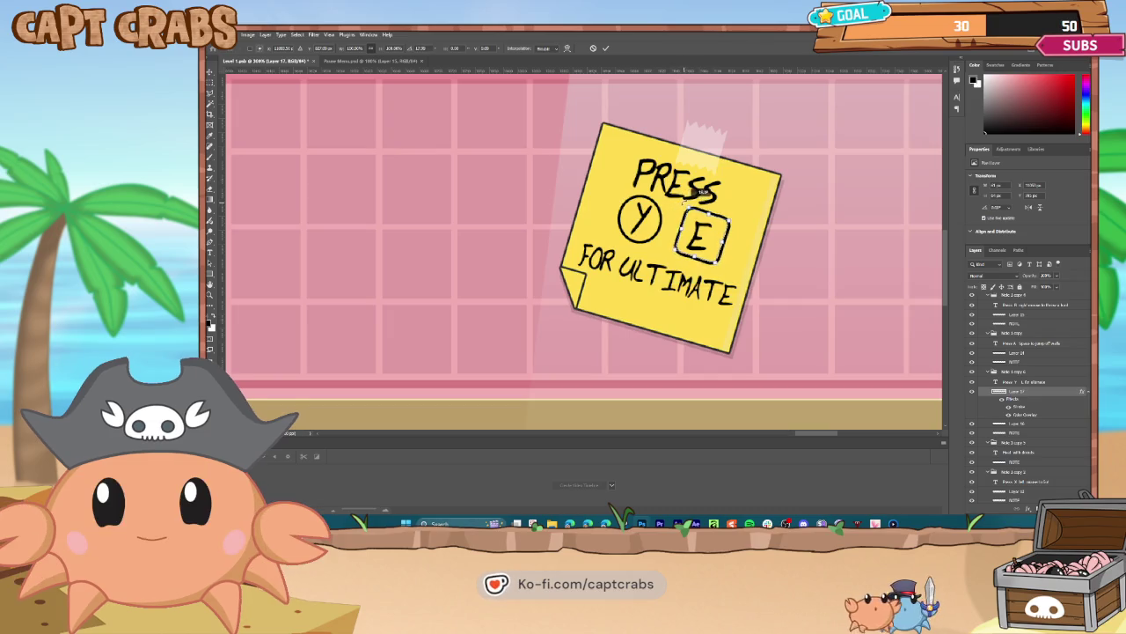
{"action": "left_click_drag", "start_coordinate": [699, 188], "coordinate": [708, 210]}
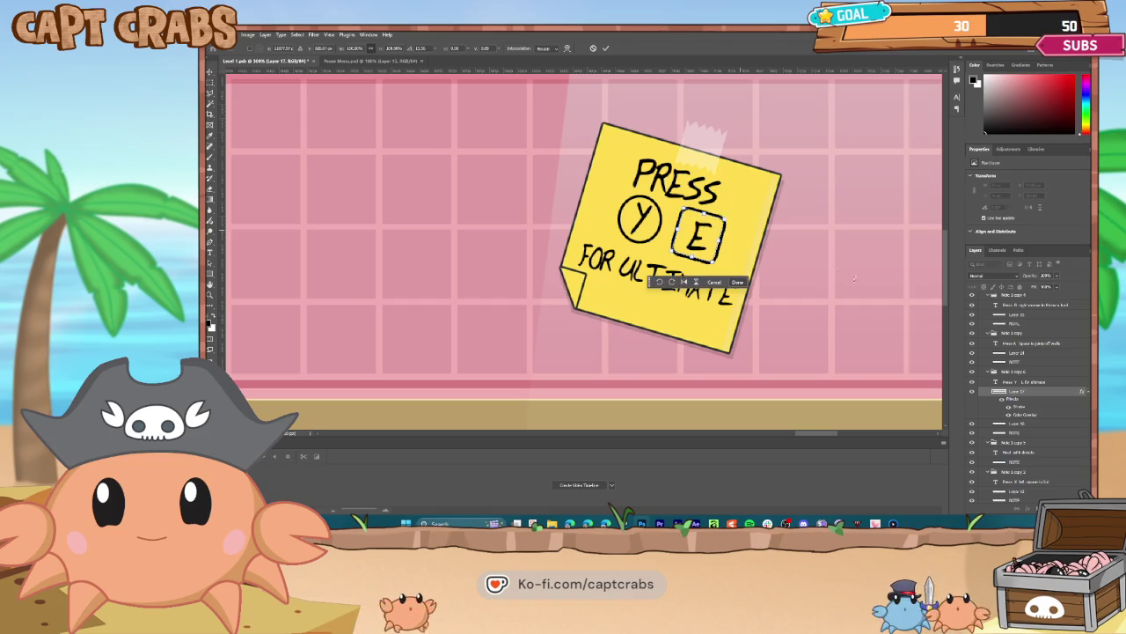
{"action": "key", "text": "Return"}
{"action": "right_click", "coordinate": [1027, 390]}
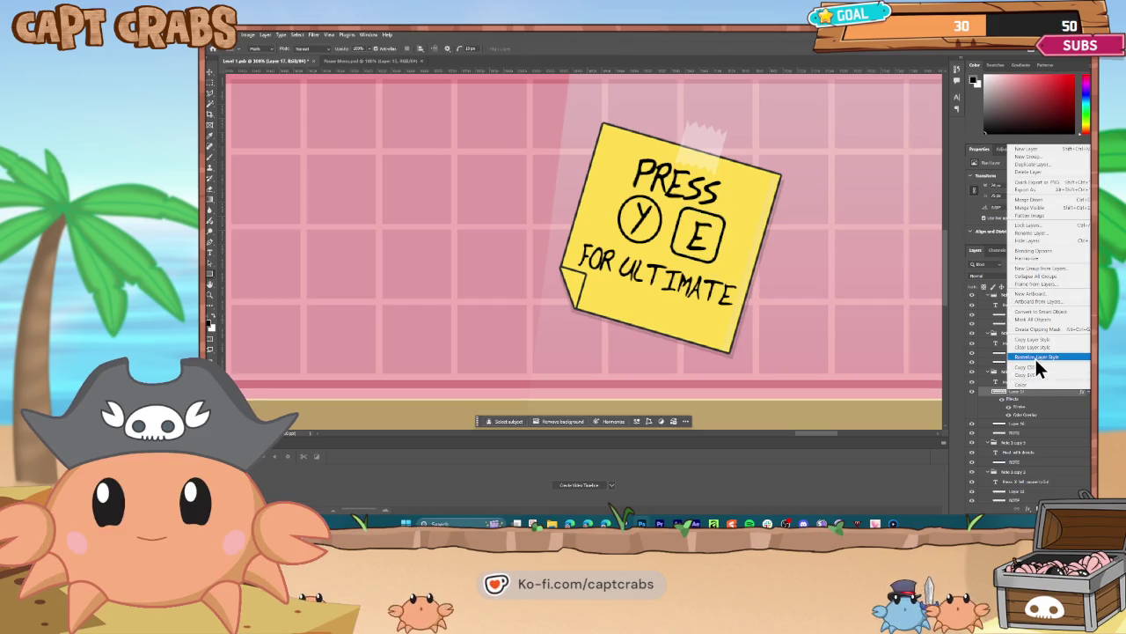
{"action": "left_click", "coordinate": [1035, 356]}
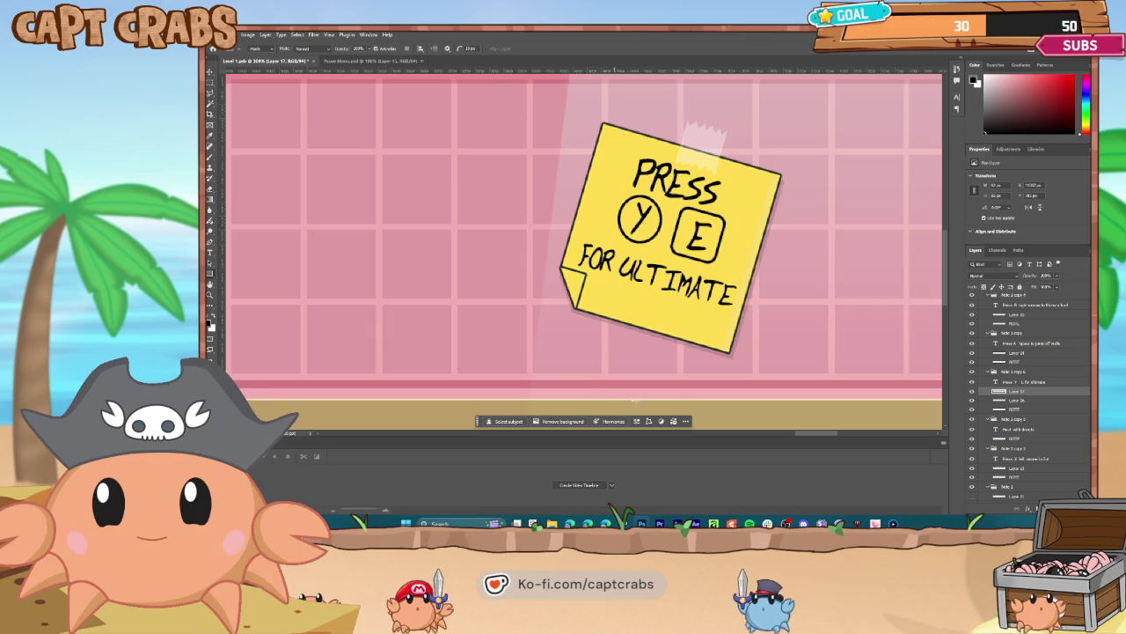
{"action": "mouse_move", "coordinate": [818, 435]}
{"action": "left_mouse_down"}
{"action": "mouse_move", "coordinate": [844, 430]}
{"action": "mouse_move", "coordinate": [471, 428]}
{"action": "mouse_move", "coordinate": [820, 423]}
{"action": "mouse_move", "coordinate": [545, 408]}
{"action": "mouse_move", "coordinate": [569, 405]}
{"action": "left_mouse_up"}
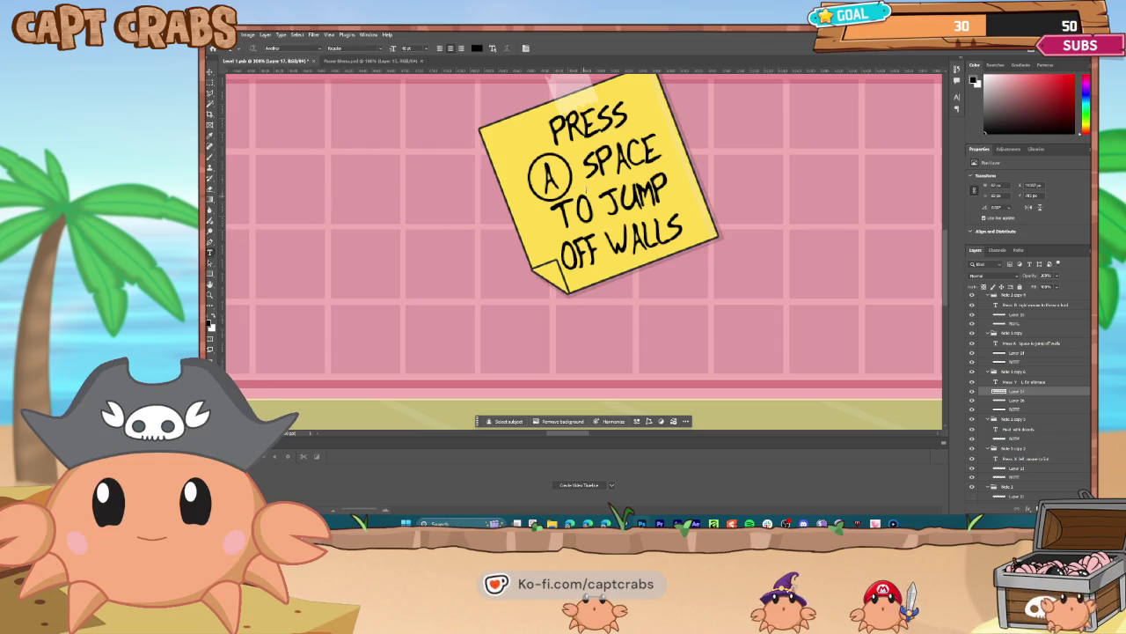
- Paste another circle outline and move it around SPACE on the wall-jump note
{"action": "left_click", "coordinate": [586, 188]}
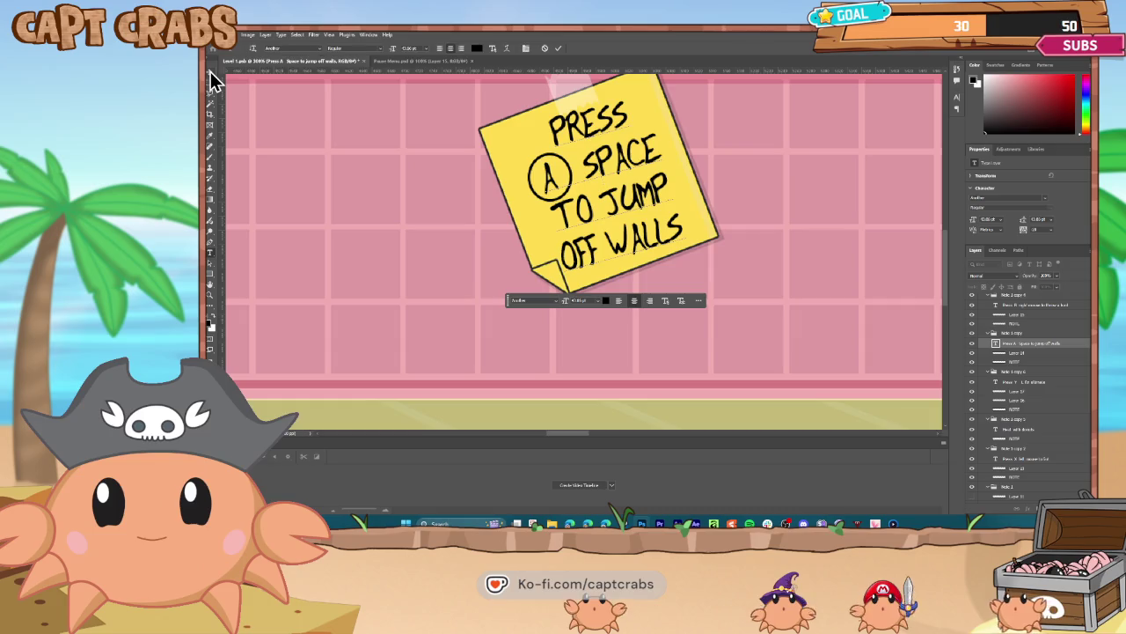
{"action": "left_click", "coordinate": [1020, 353]}
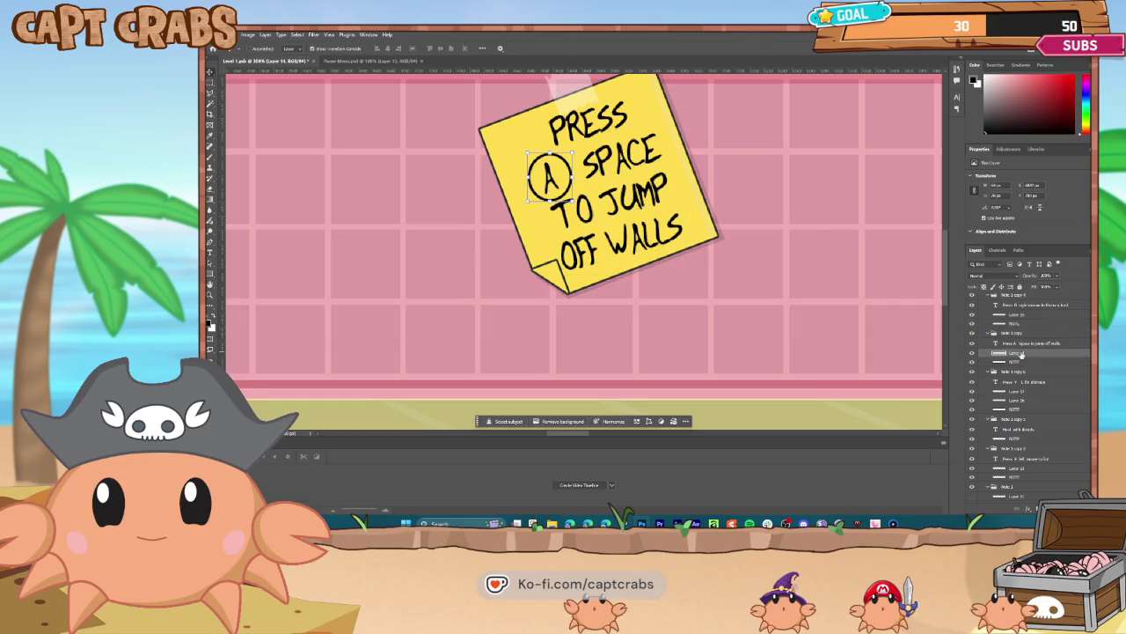
{"action": "key", "text": "ctrl+v"}
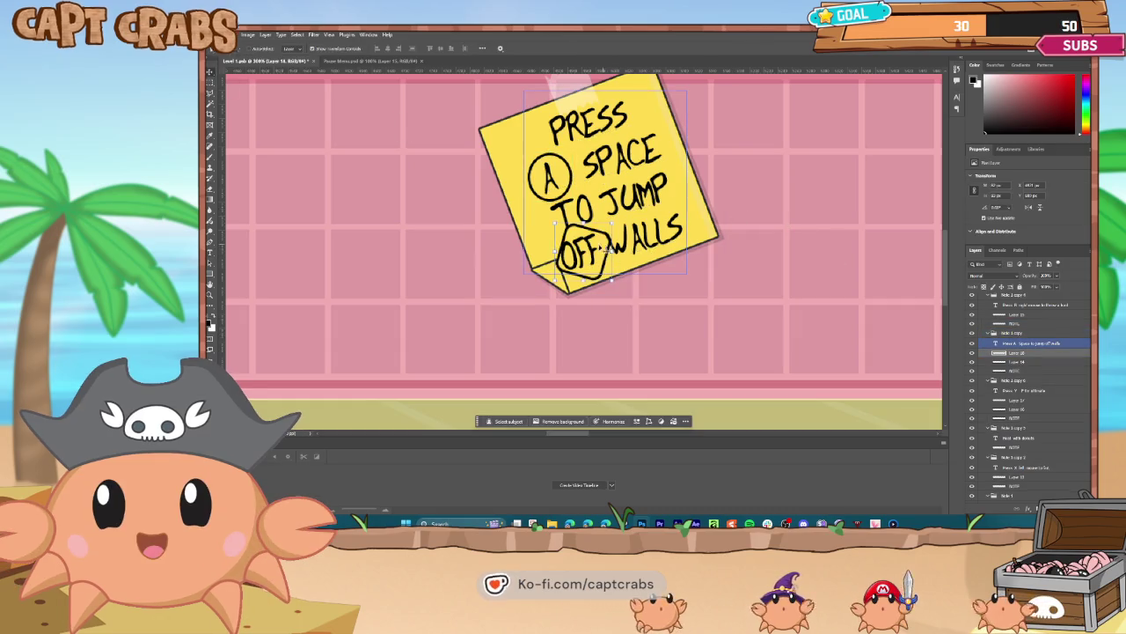
{"action": "left_click_drag", "start_coordinate": [595, 255], "coordinate": [629, 165]}
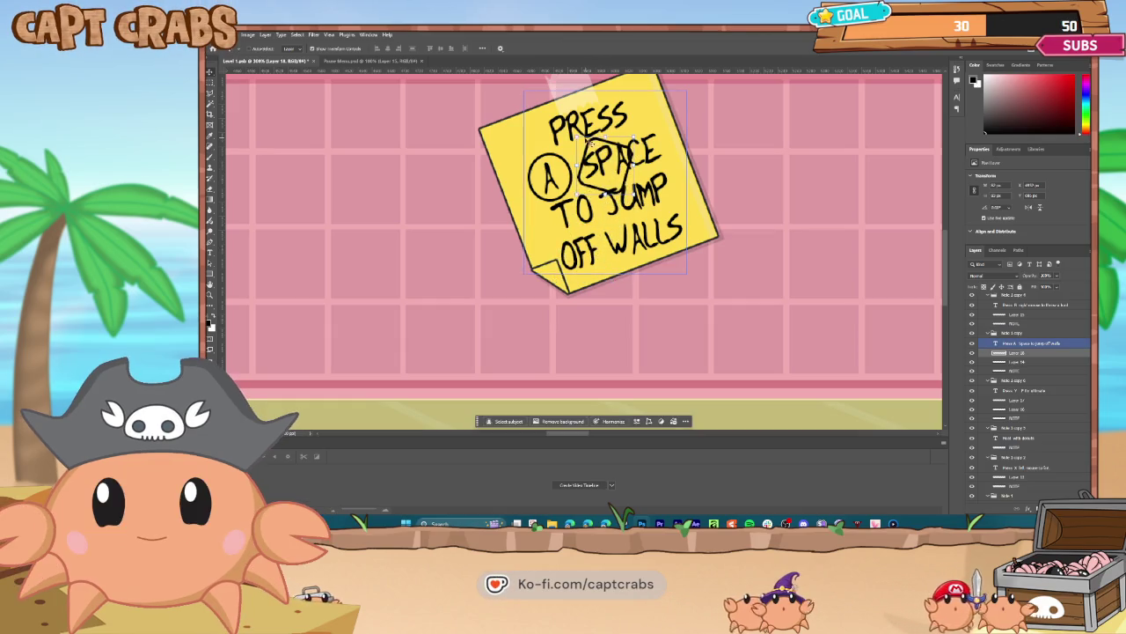
- Rotate and stretch the outline around SPACE, then delete it and zoom out
{"action": "key", "text": "ctrl+t"}
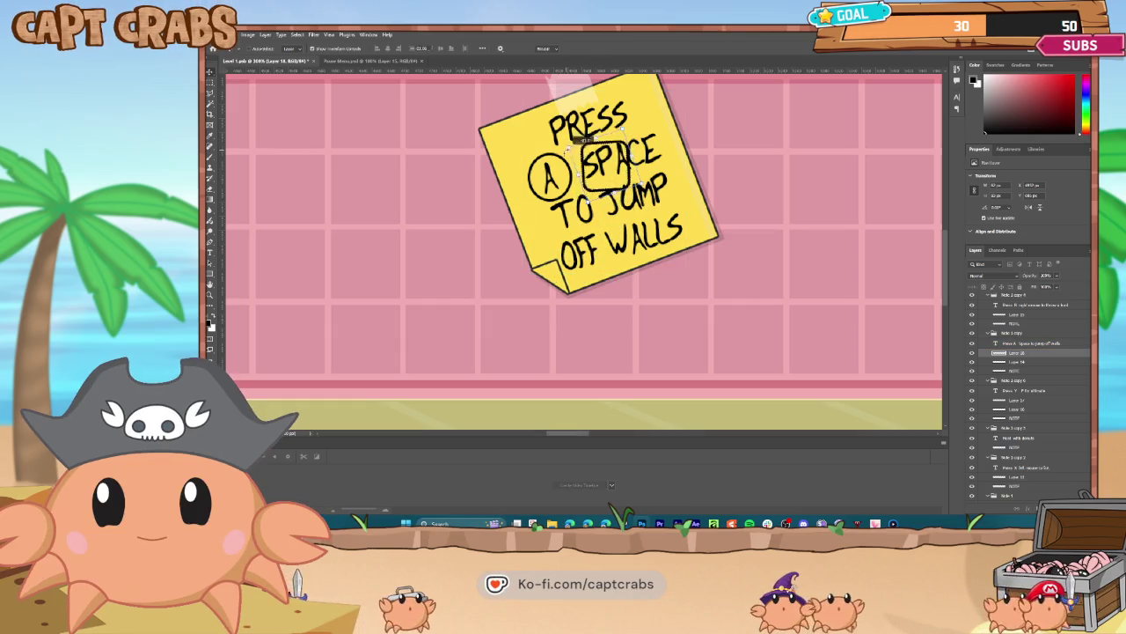
{"action": "left_click_drag", "start_coordinate": [588, 155], "coordinate": [629, 160]}
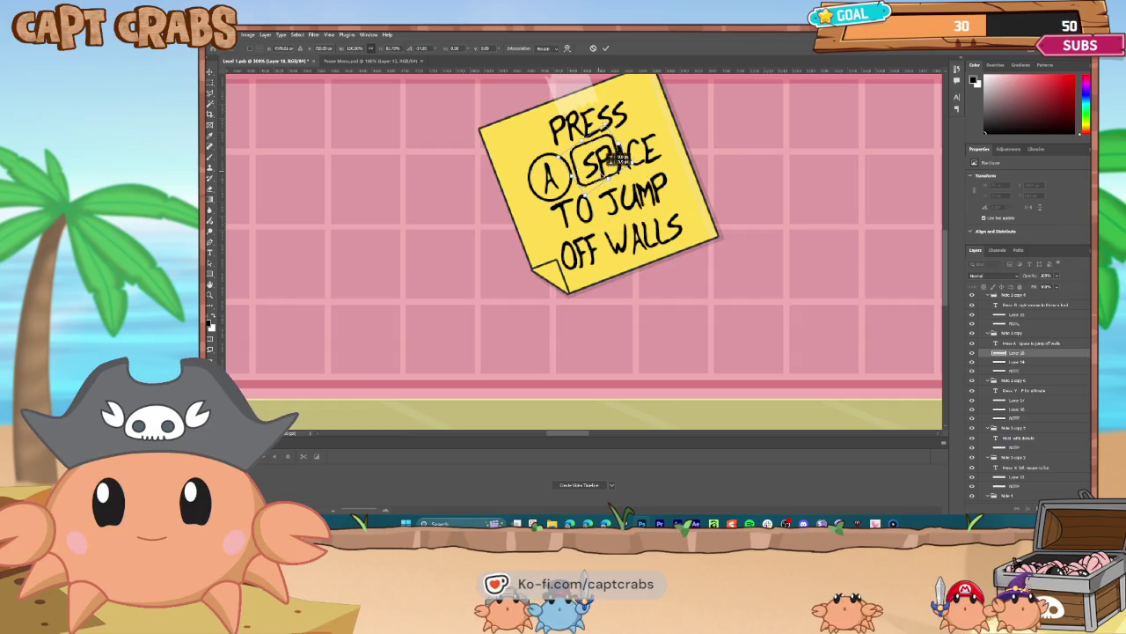
{"action": "left_click_drag", "start_coordinate": [652, 139], "coordinate": [665, 124]}
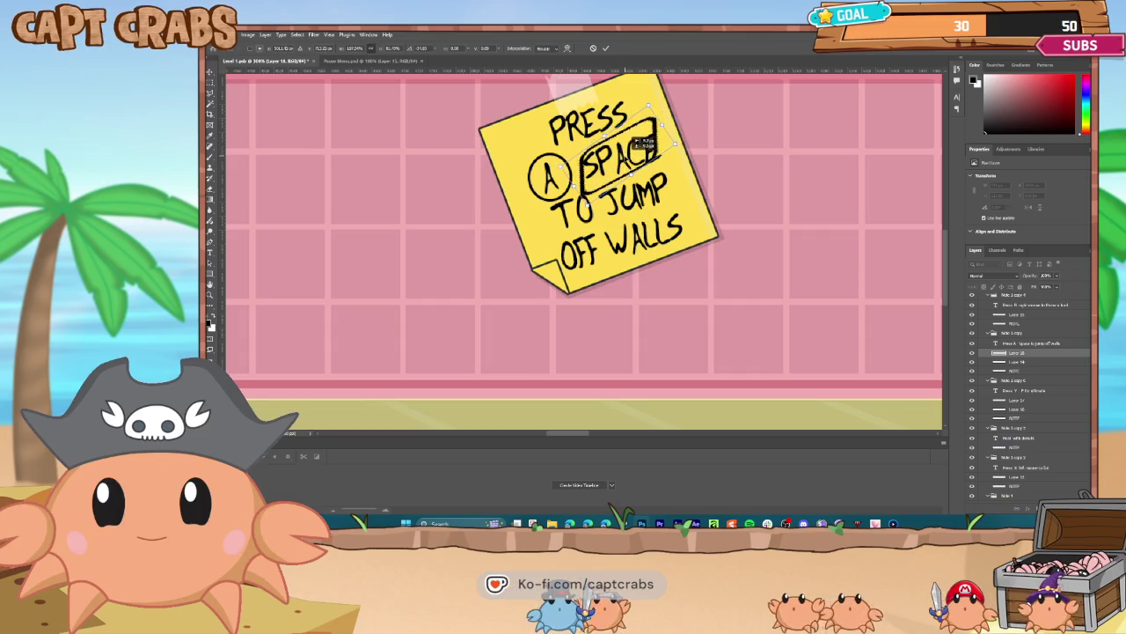
{"action": "key", "text": "Return"}
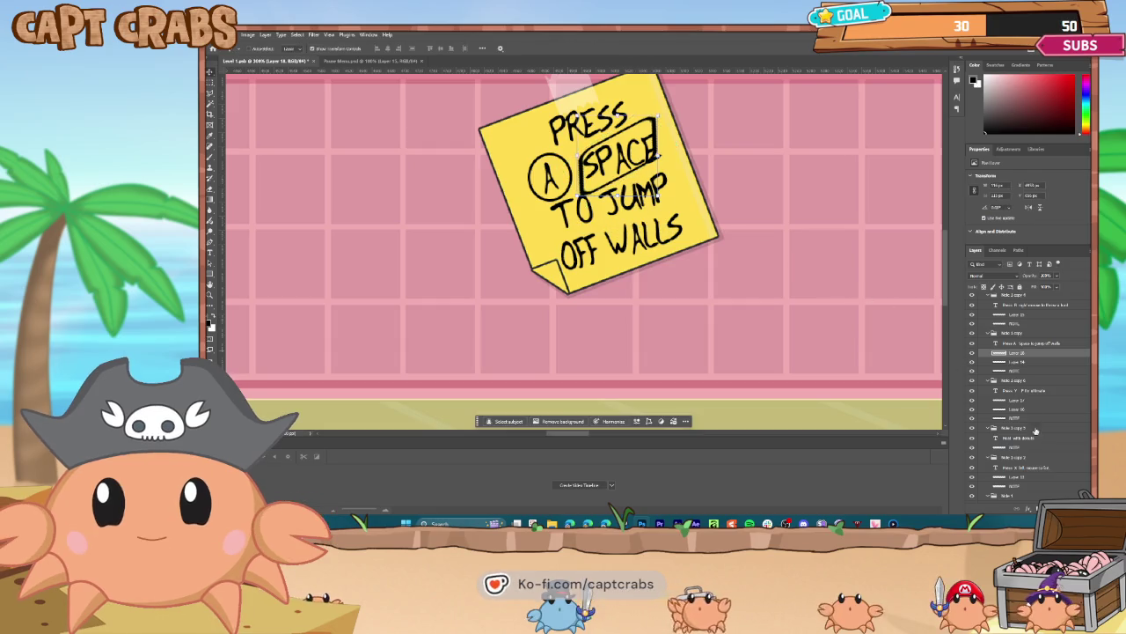
{"action": "key", "text": "Delete"}
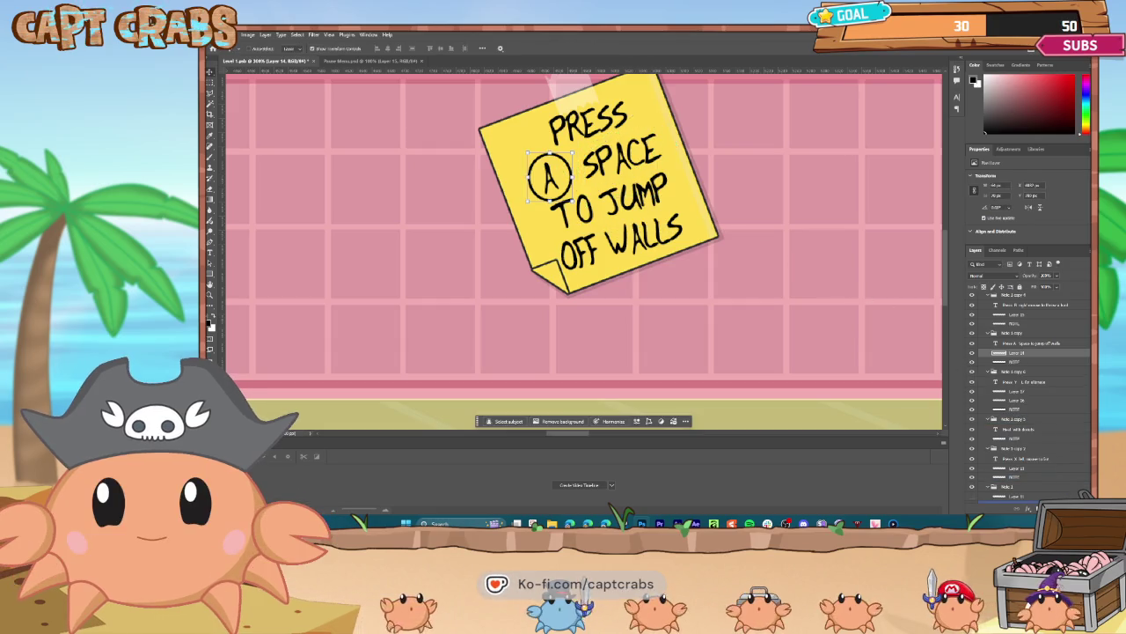
{"action": "key", "text": "ctrl+minus"}
{"action": "key", "text": "ctrl+minus"}
{"action": "key", "text": "ctrl+minus"}
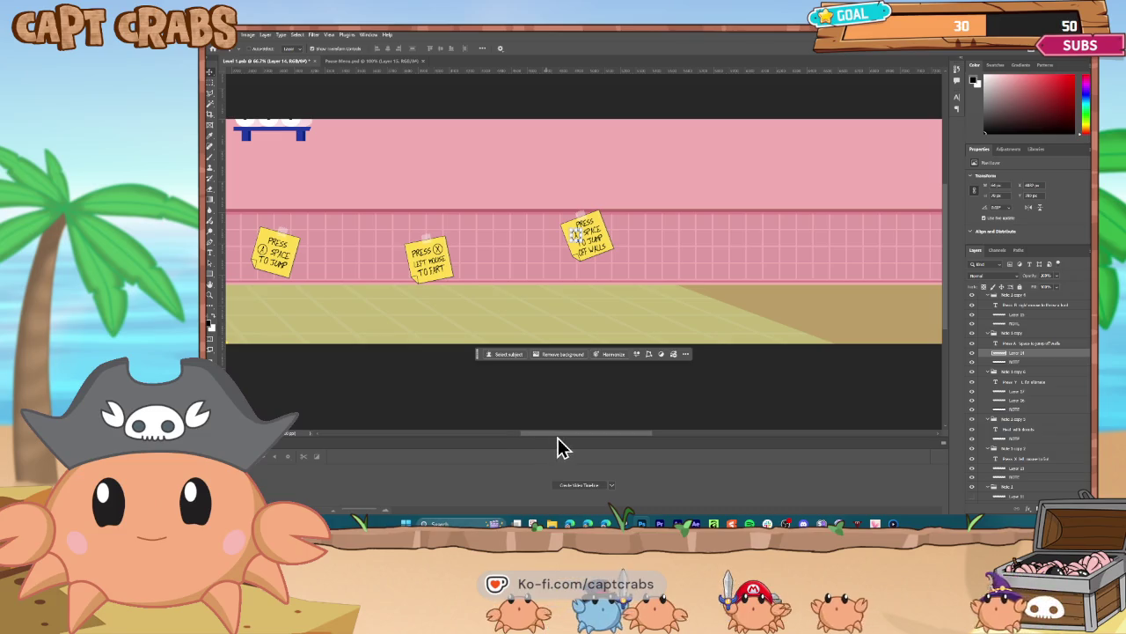
{"action": "left_click_drag", "start_coordinate": [559, 437], "coordinate": [468, 443]}
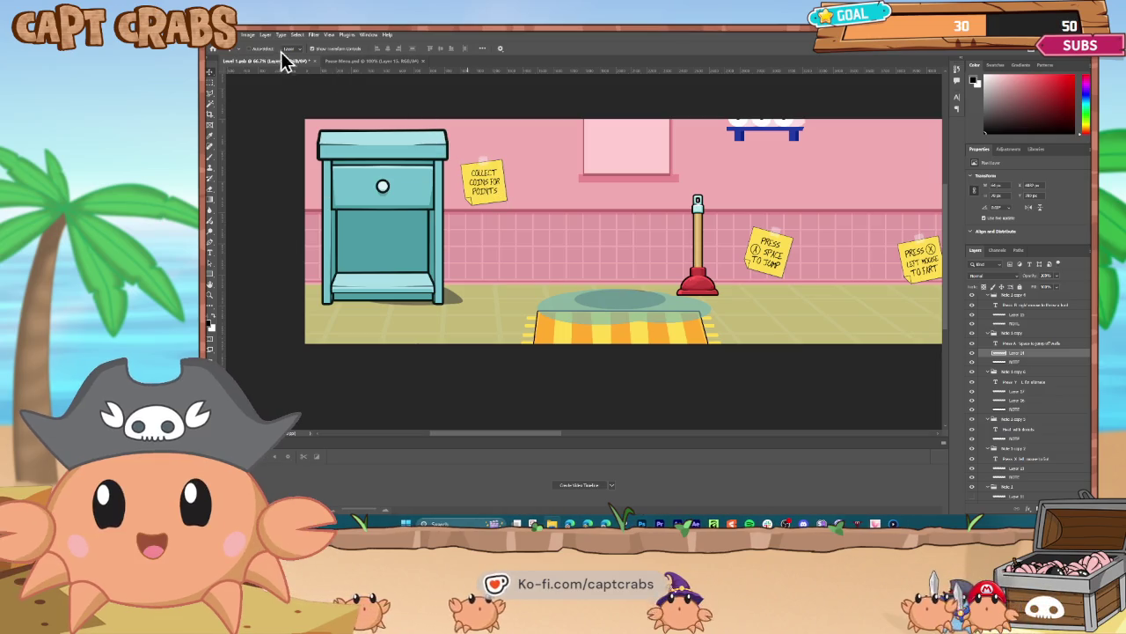
- Quick Export the level as PNG to WORK > Levels, replacing Level 1 BG.png
{"action": "left_click", "coordinate": [222, 34]}
{"action": "mouse_move", "coordinate": [282, 172]}
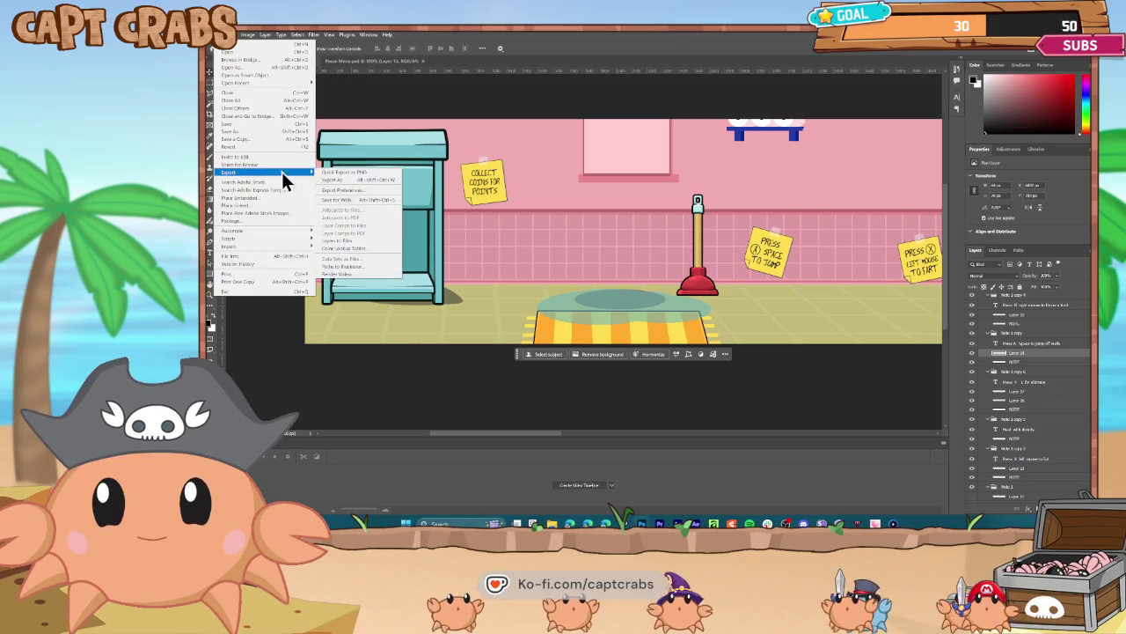
{"action": "left_click", "coordinate": [324, 171]}
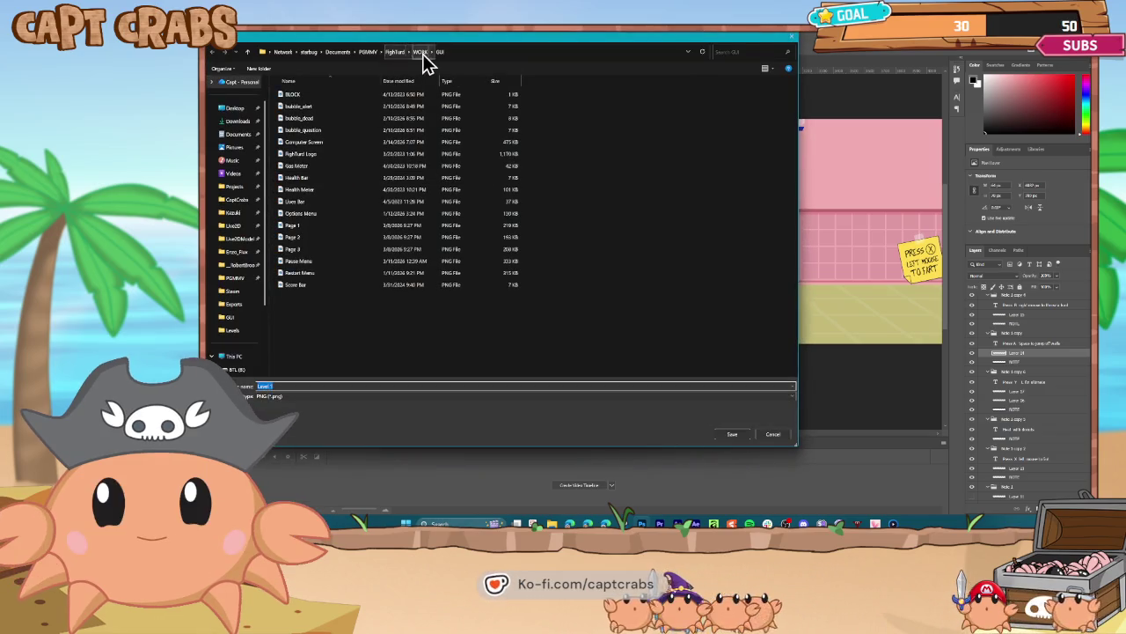
{"action": "left_click", "coordinate": [421, 52]}
{"action": "double_click", "coordinate": [325, 146]}
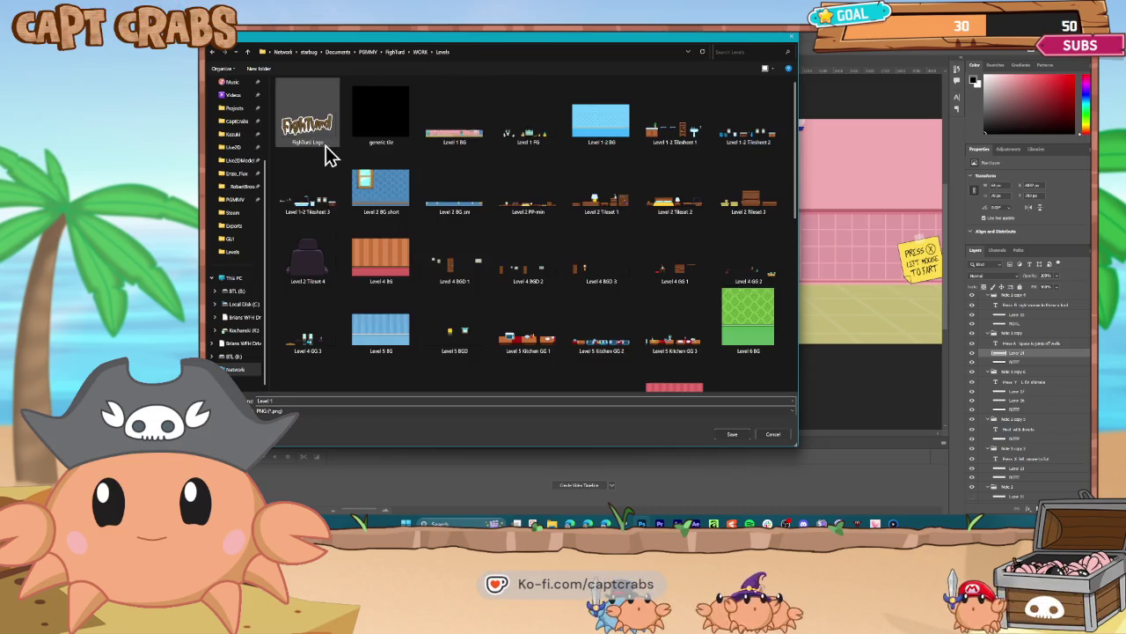
{"action": "double_click", "coordinate": [450, 145]}
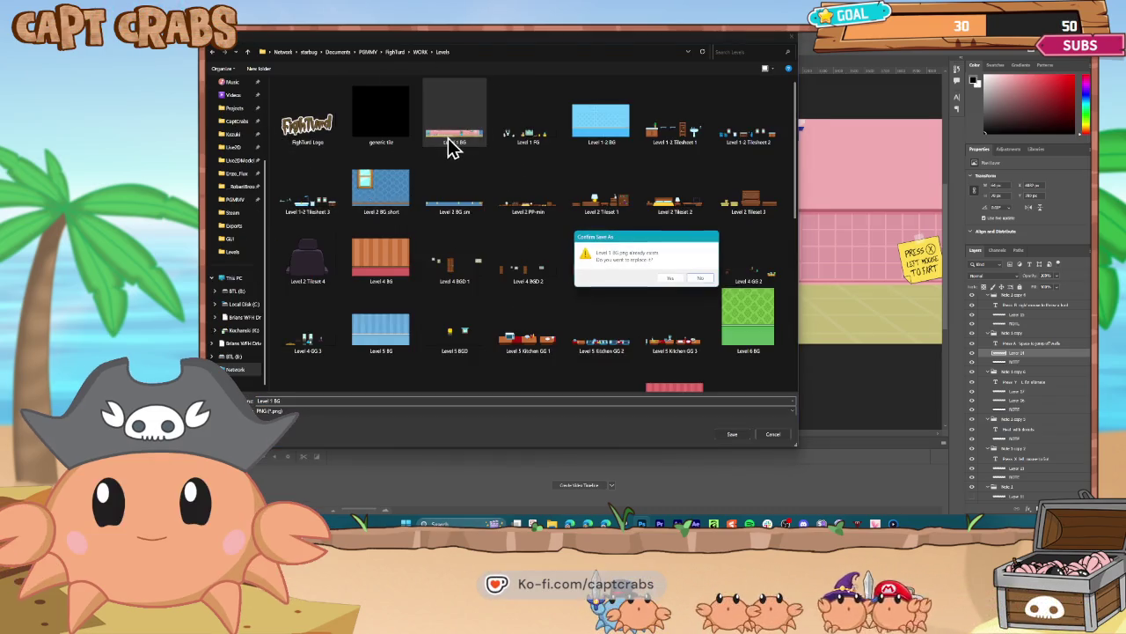
{"action": "left_click", "coordinate": [669, 280]}
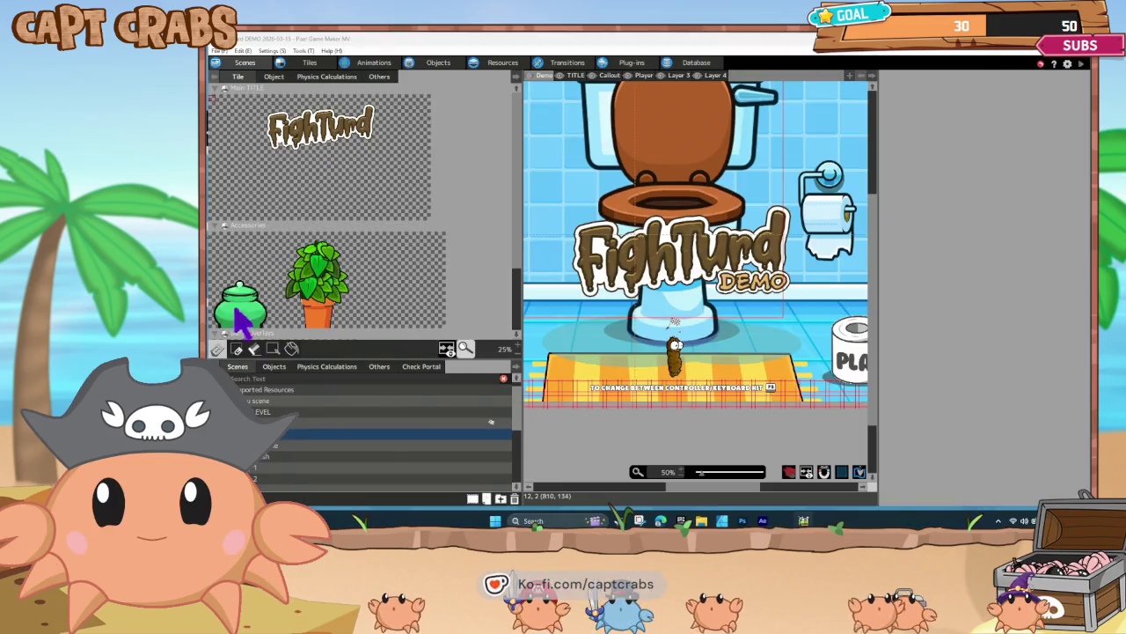
- Open the Bathroom scene and preview the Level 1 BG image in the LEVELS folder
{"action": "scroll", "coordinate": [352, 471], "scroll_direction": "down", "scroll_amount": 1}
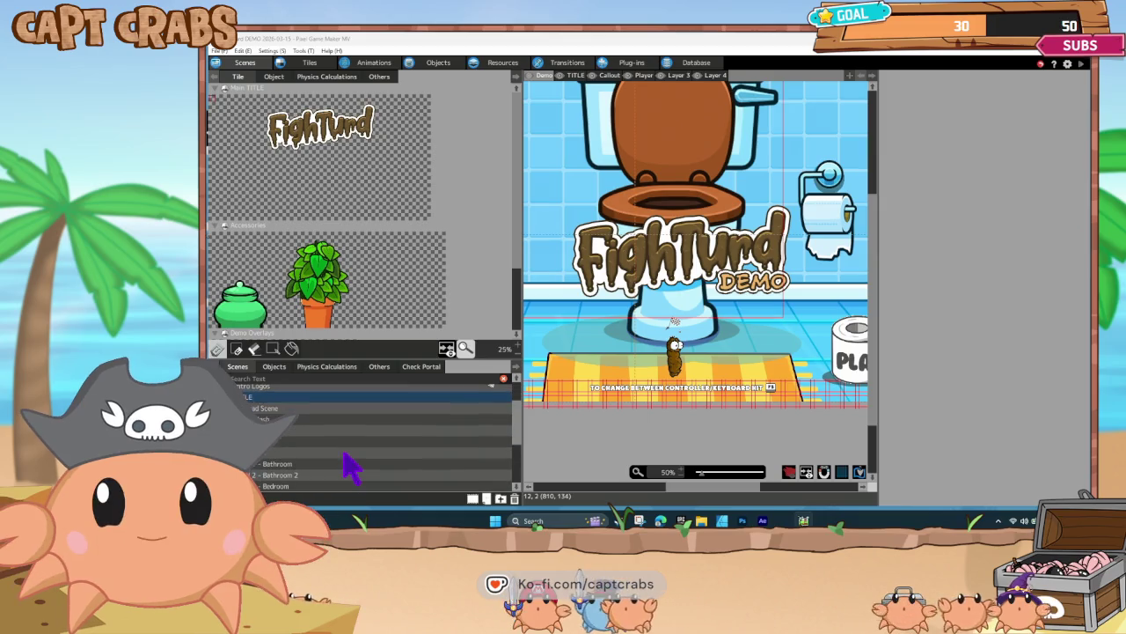
{"action": "left_click", "coordinate": [344, 463]}
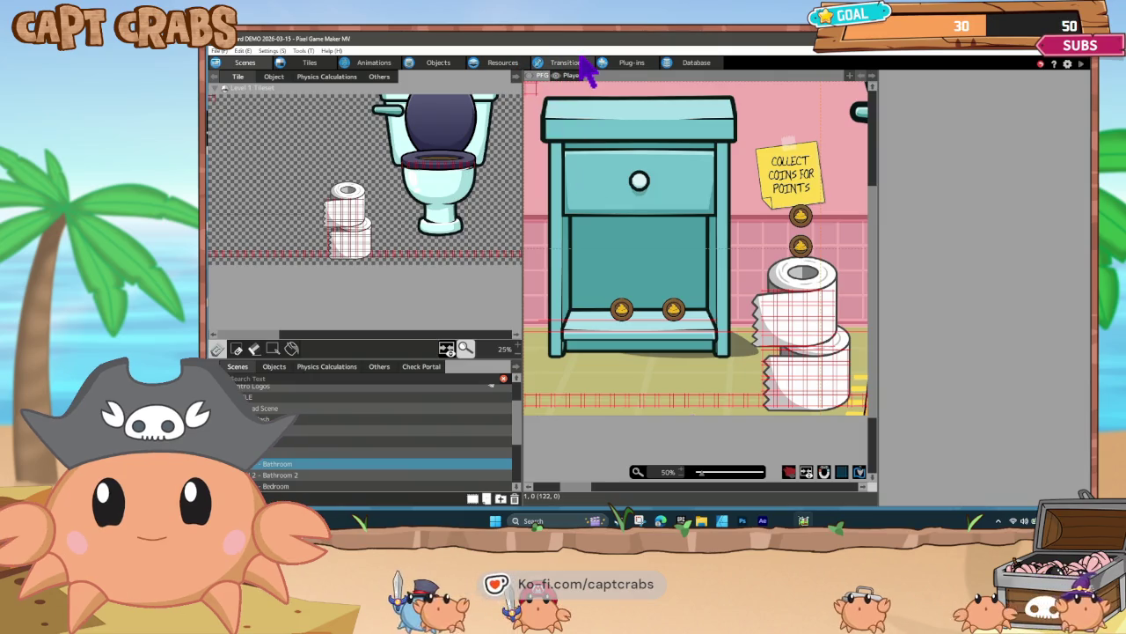
{"action": "left_click", "coordinate": [503, 67]}
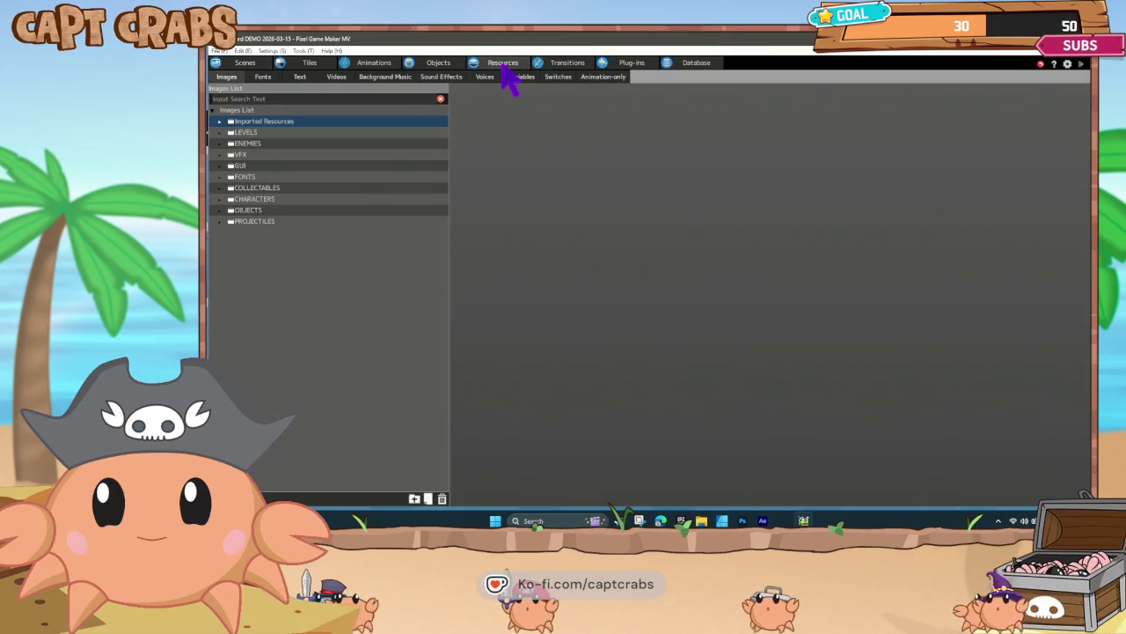
{"action": "left_click", "coordinate": [220, 133]}
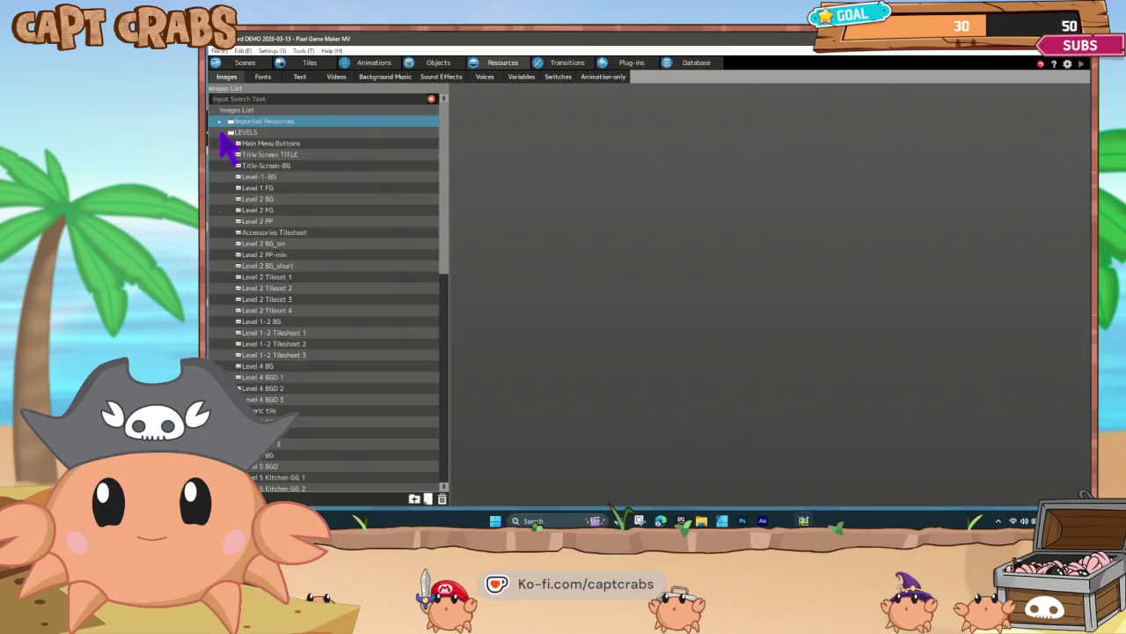
{"action": "left_click", "coordinate": [269, 178]}
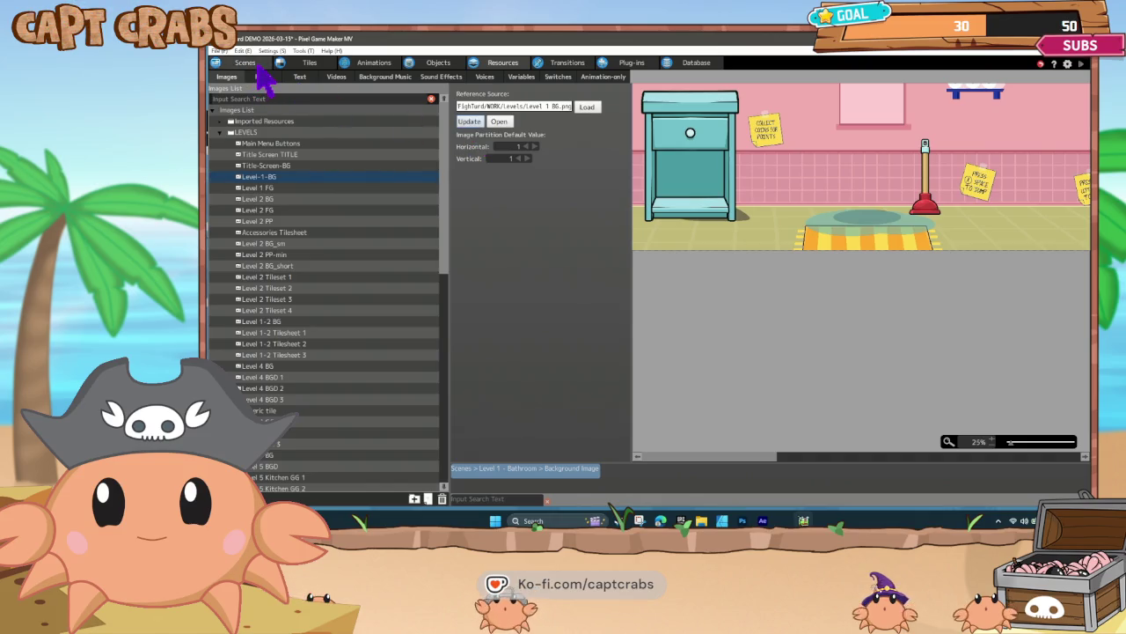
- Return to the Bathroom scene, pan right across it, and launch a test play
{"action": "left_click", "coordinate": [251, 63]}
{"action": "scroll", "coordinate": [736, 268], "scroll_direction": "right", "scroll_amount": 3}
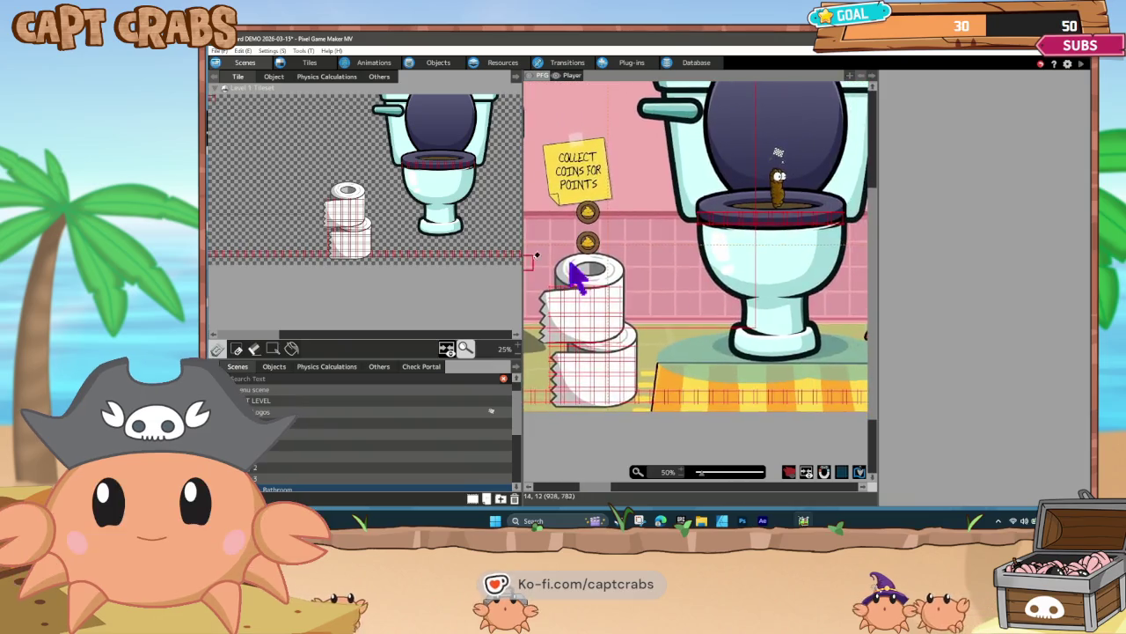
{"action": "scroll", "coordinate": [572, 274], "scroll_direction": "right", "scroll_amount": 5}
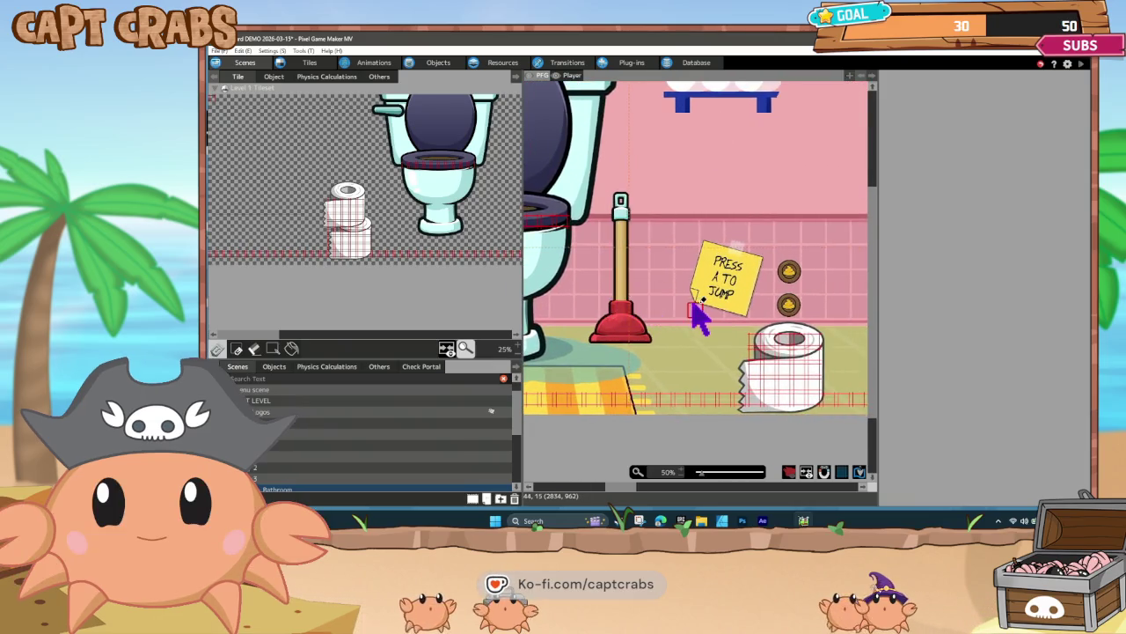
{"action": "left_click_drag", "start_coordinate": [693, 303], "coordinate": [634, 299]}
{"action": "scroll", "coordinate": [330, 470], "scroll_direction": "down", "scroll_amount": 2}
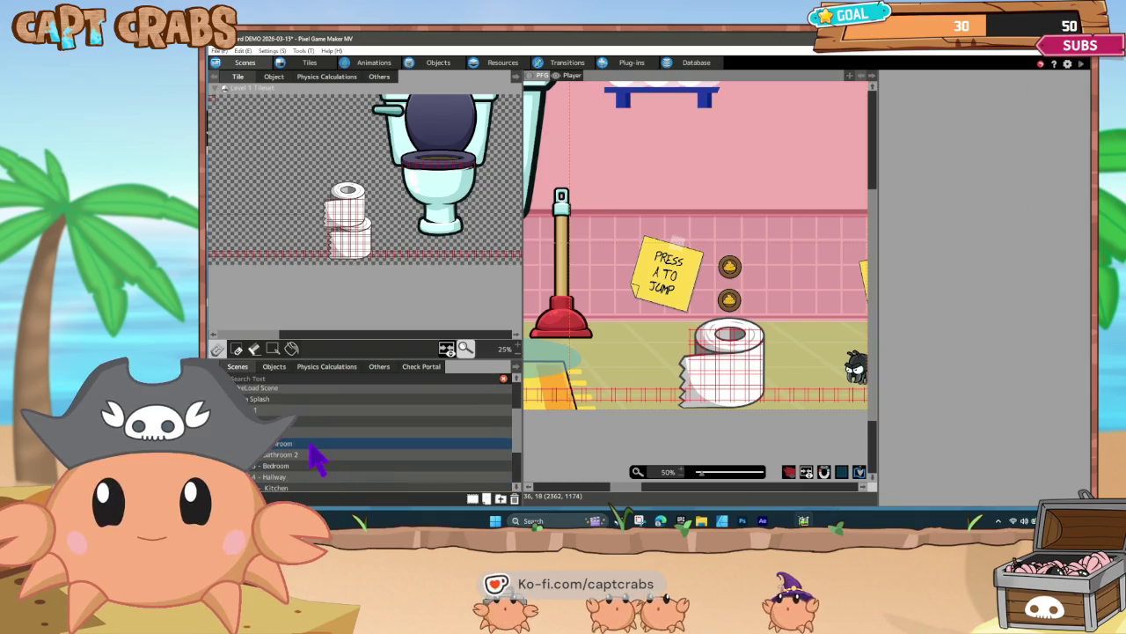
{"action": "double_click", "coordinate": [333, 443]}
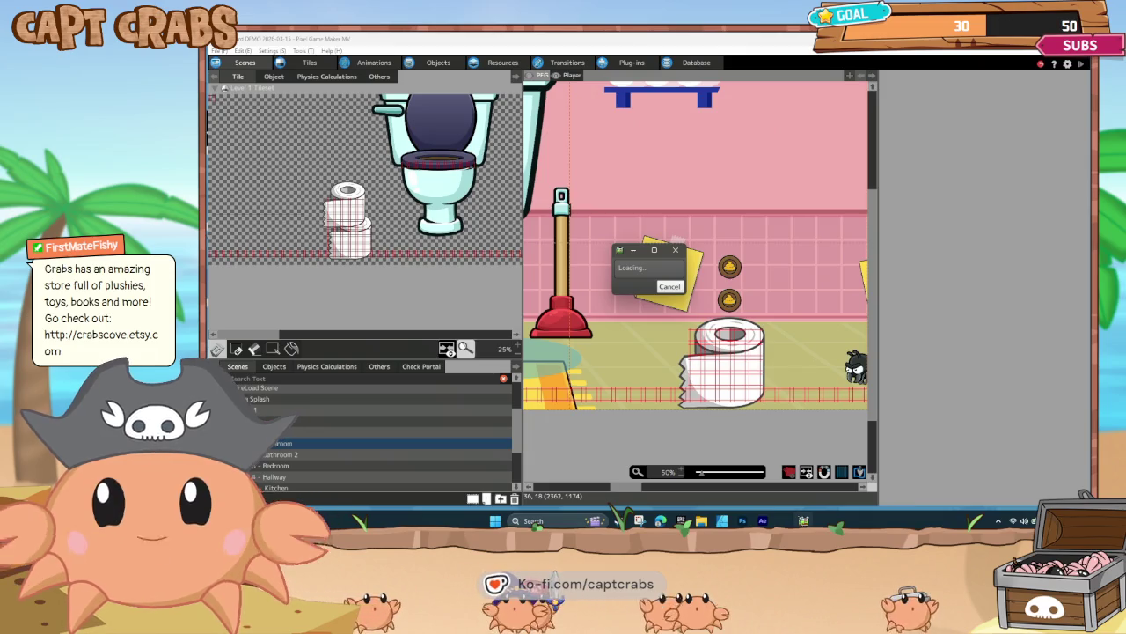
- Skip the intro splash and start the game from the title screen
{"action": "key", "text": "space"}
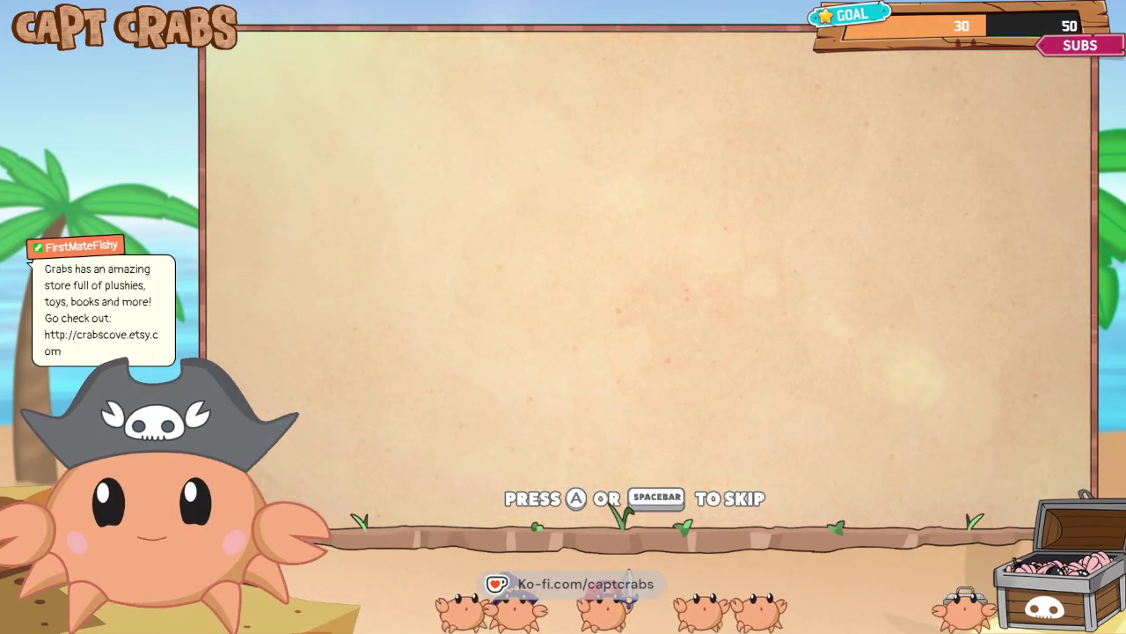
{"action": "key", "text": "Right"}
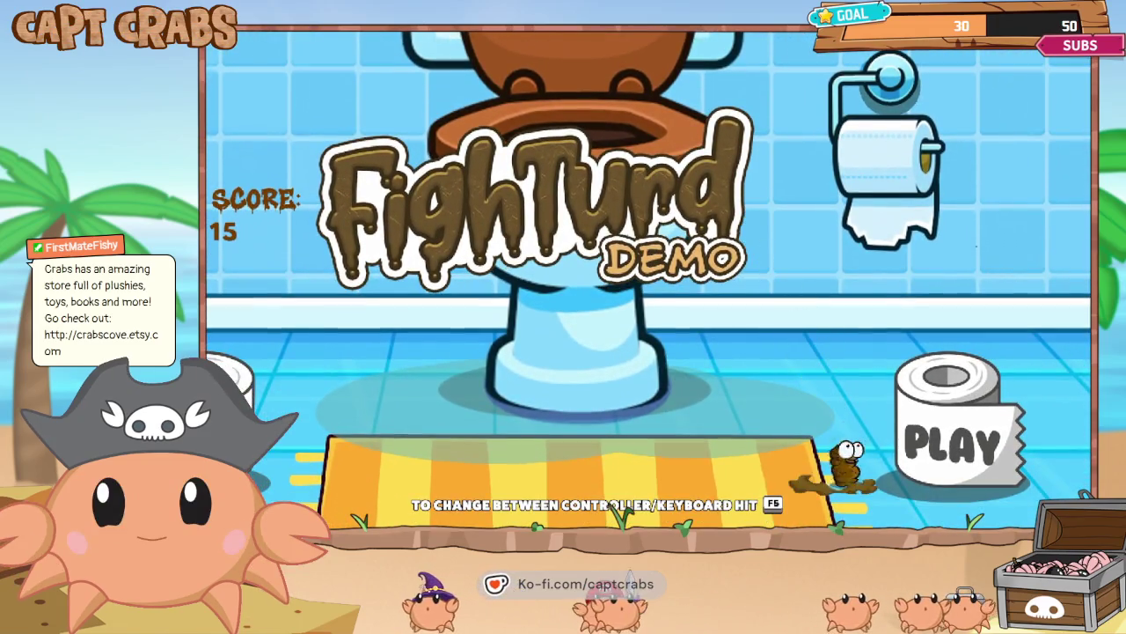
{"action": "key", "text": "Right"}
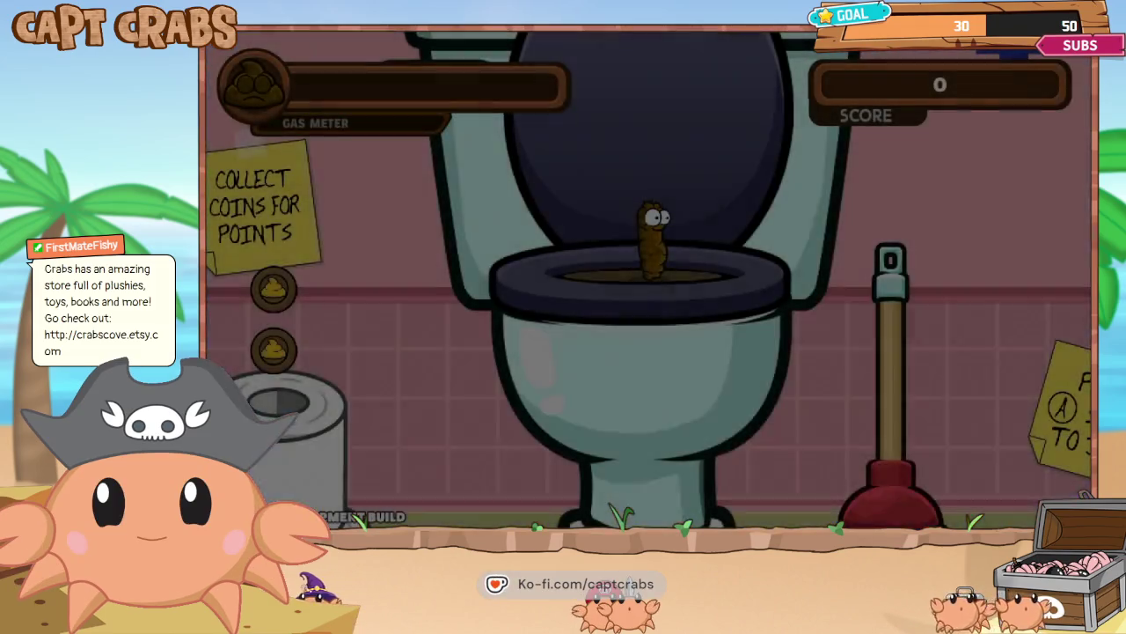
- Jump out of the toilet, collect coins on the roll, and wall-jump up the box tower
{"action": "key", "text": "space"}
{"action": "key", "text": "Right"}
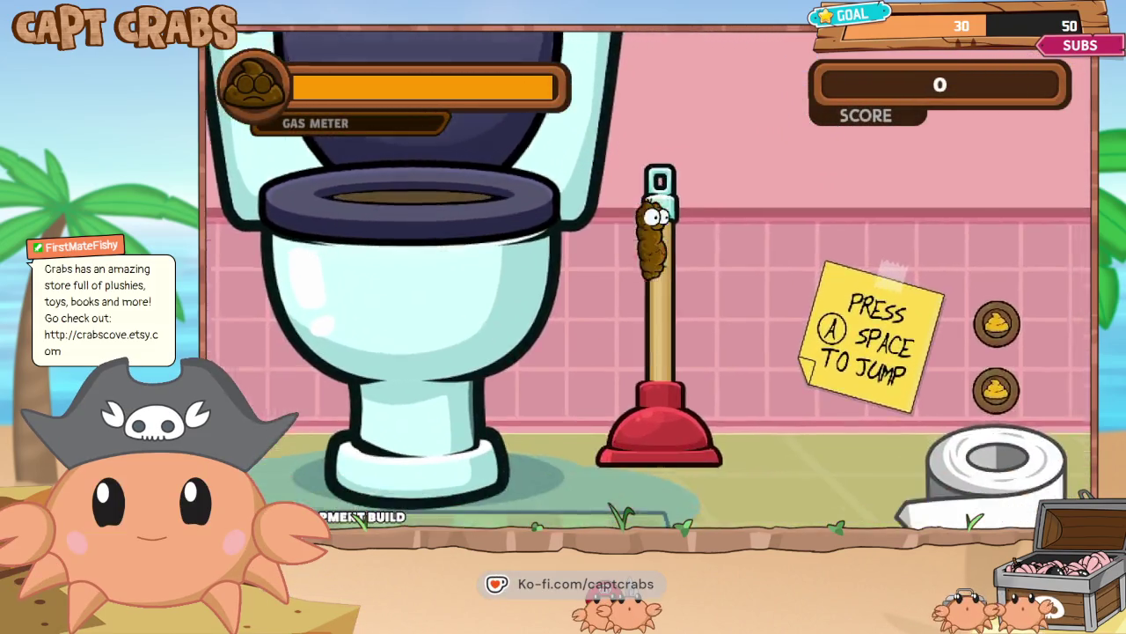
{"action": "key", "text": "space"}
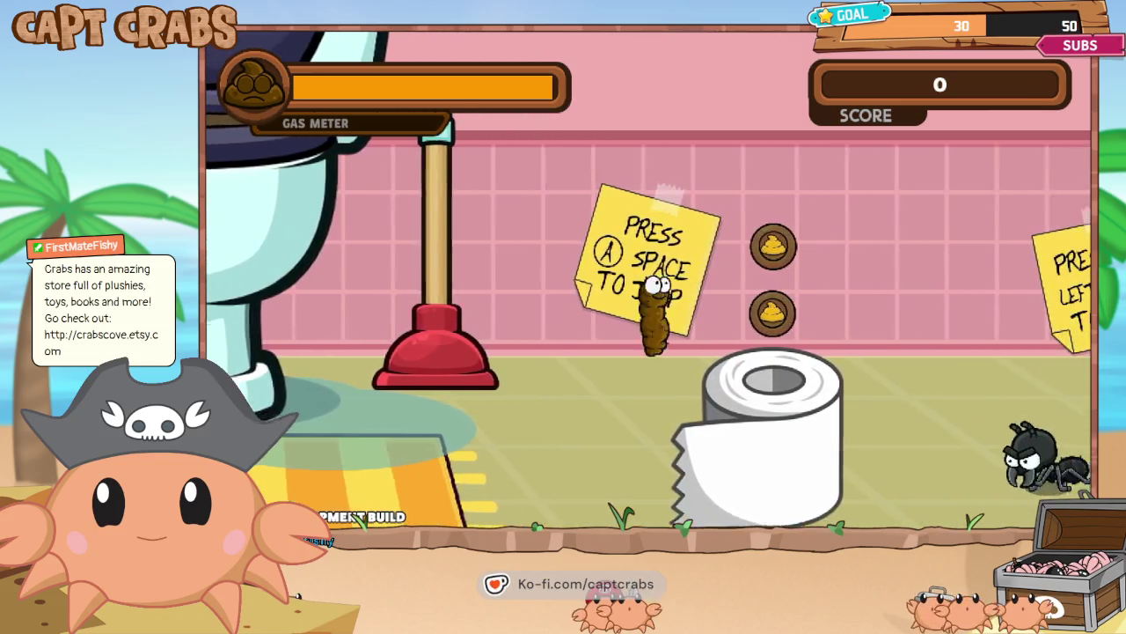
{"action": "key", "text": "Right"}
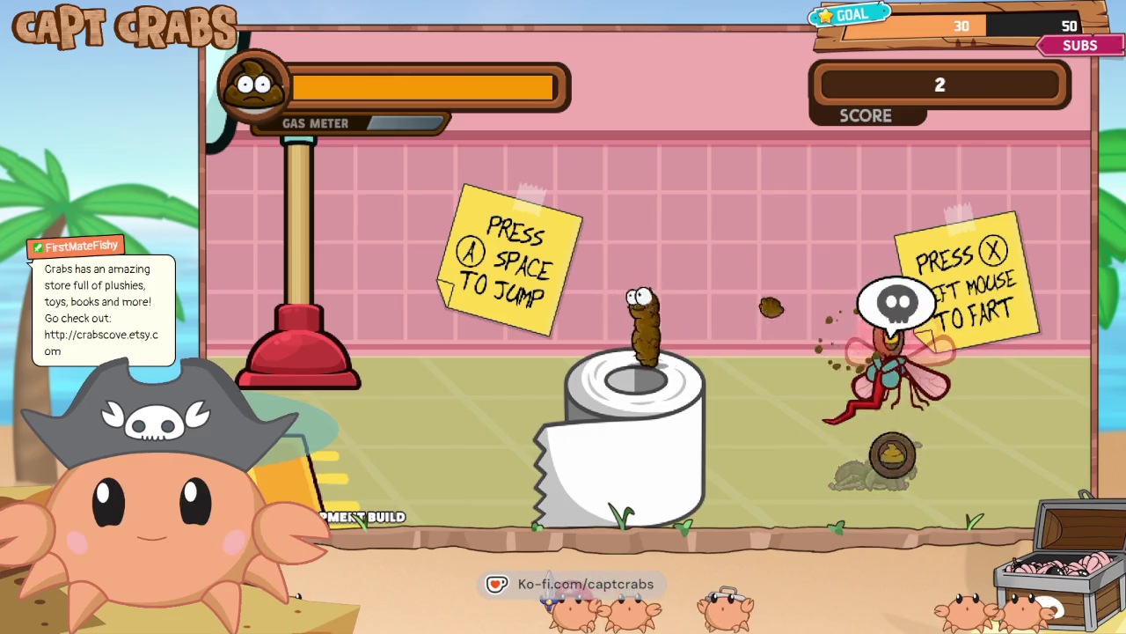
{"action": "key", "text": "Right"}
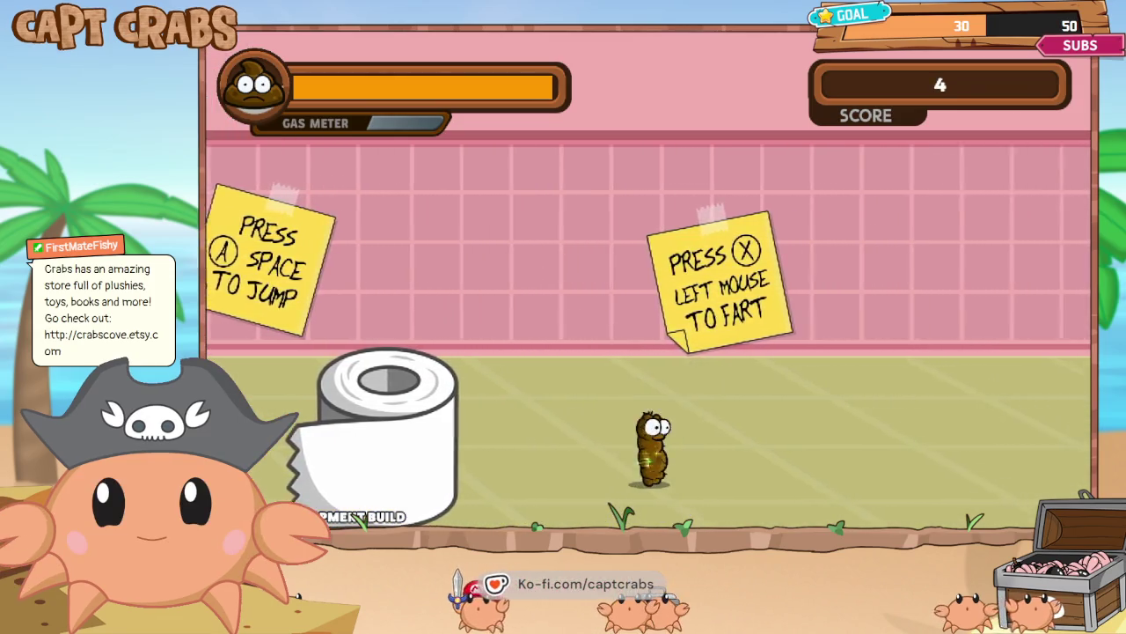
{"action": "key", "text": "Right"}
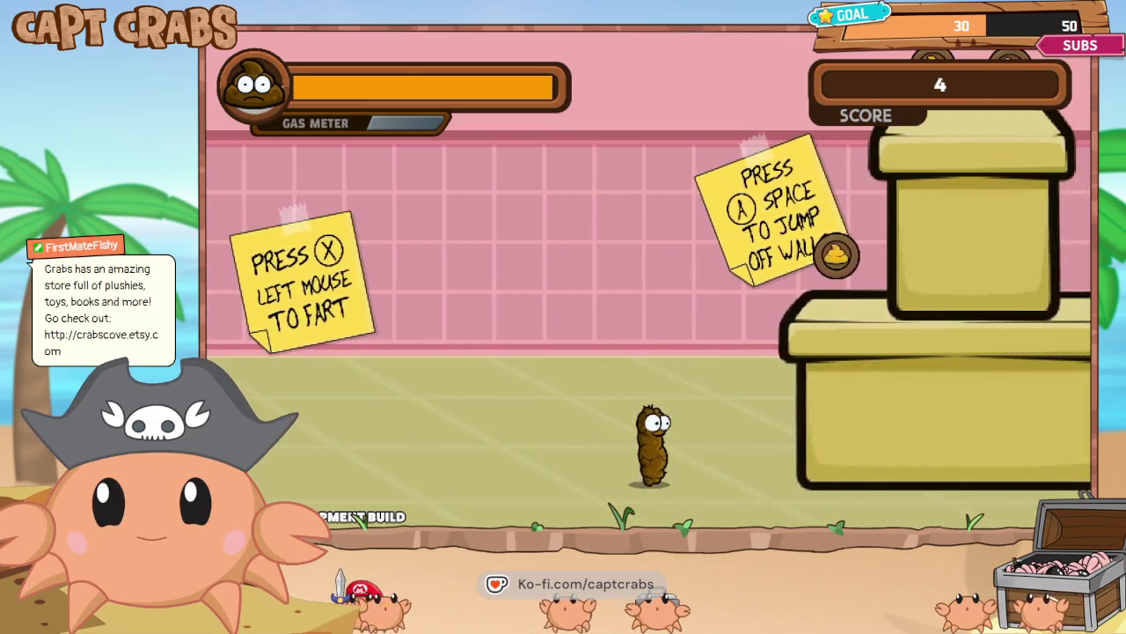
{"action": "key", "text": "space"}
{"action": "key", "text": "Right"}
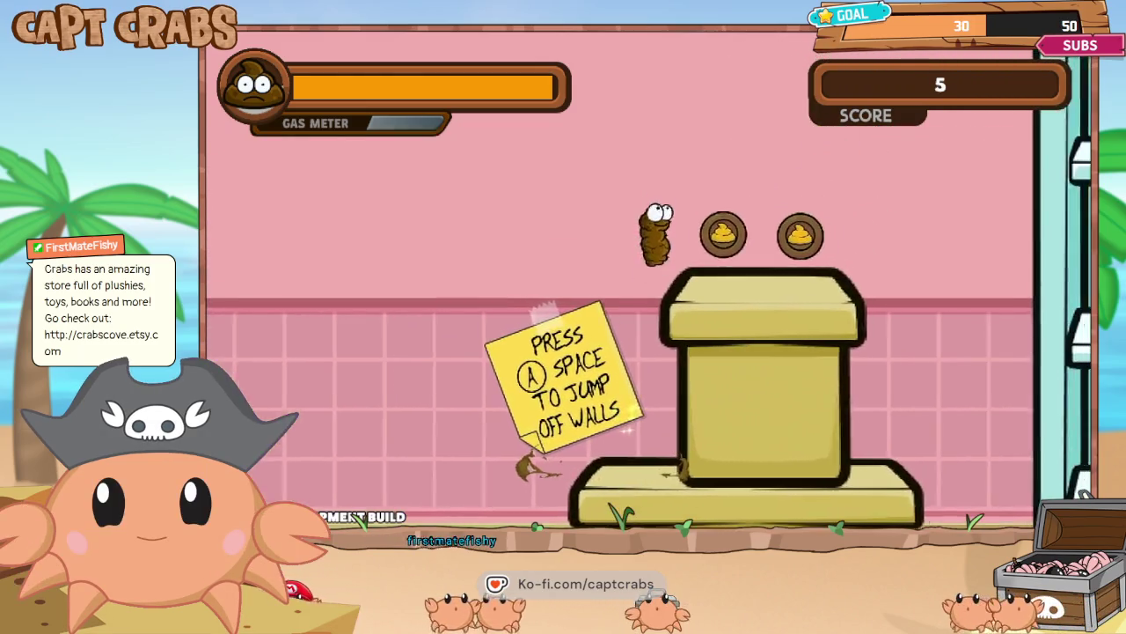
{"action": "key", "text": "Right"}
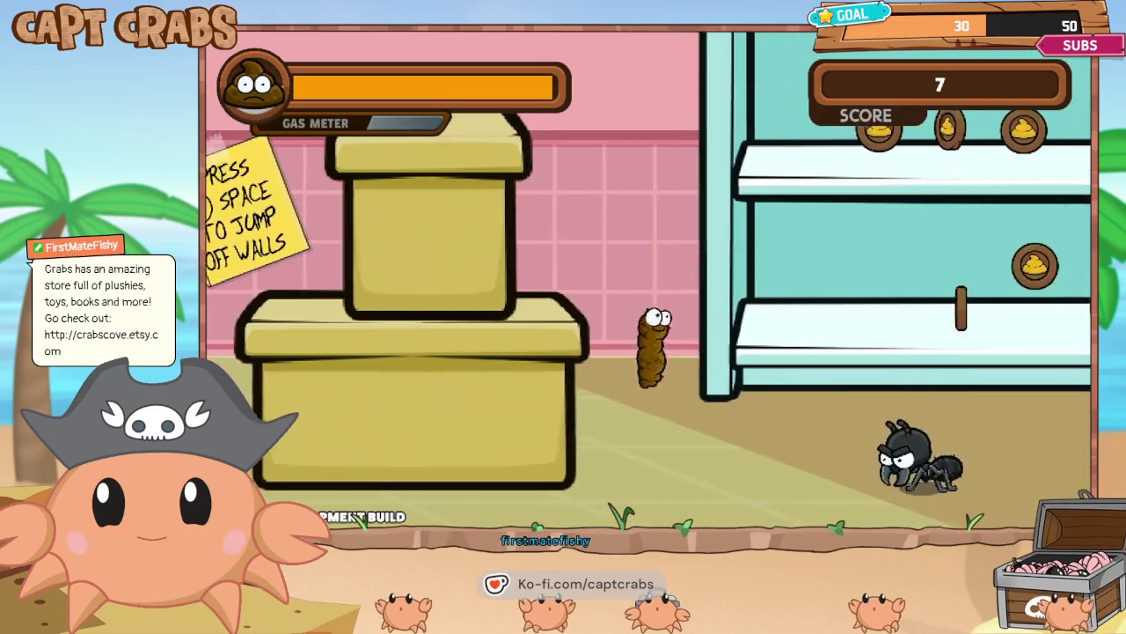
- Shoot the ant with a pellet, climb the shelf, and jump across the plunger and yellow pipe
{"action": "key", "text": "Right"}
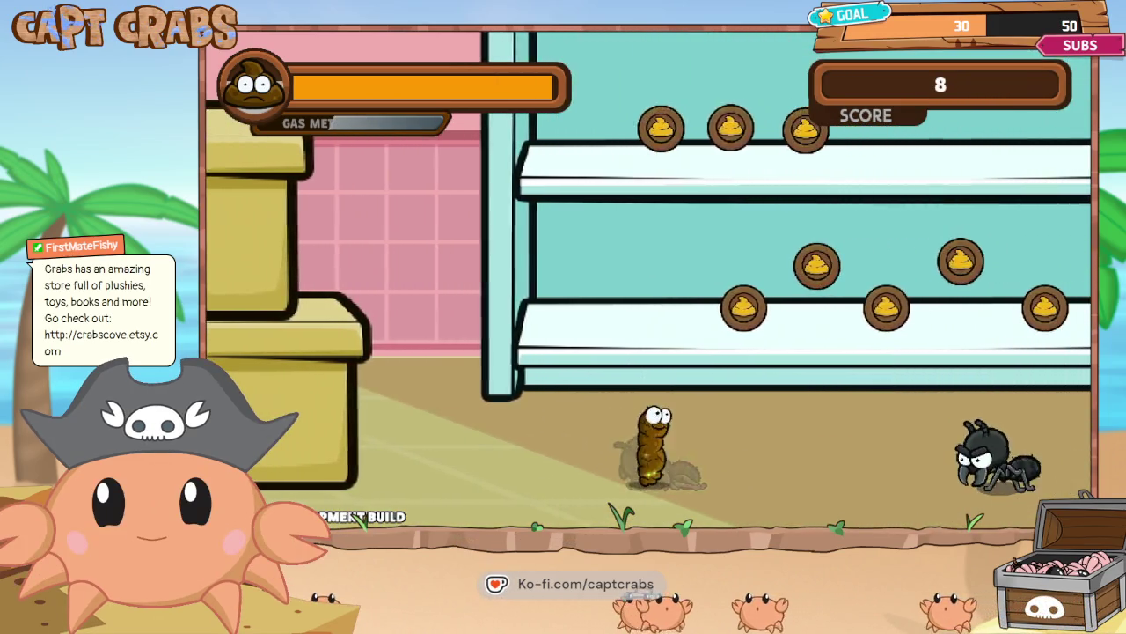
{"action": "key", "text": "Right"}
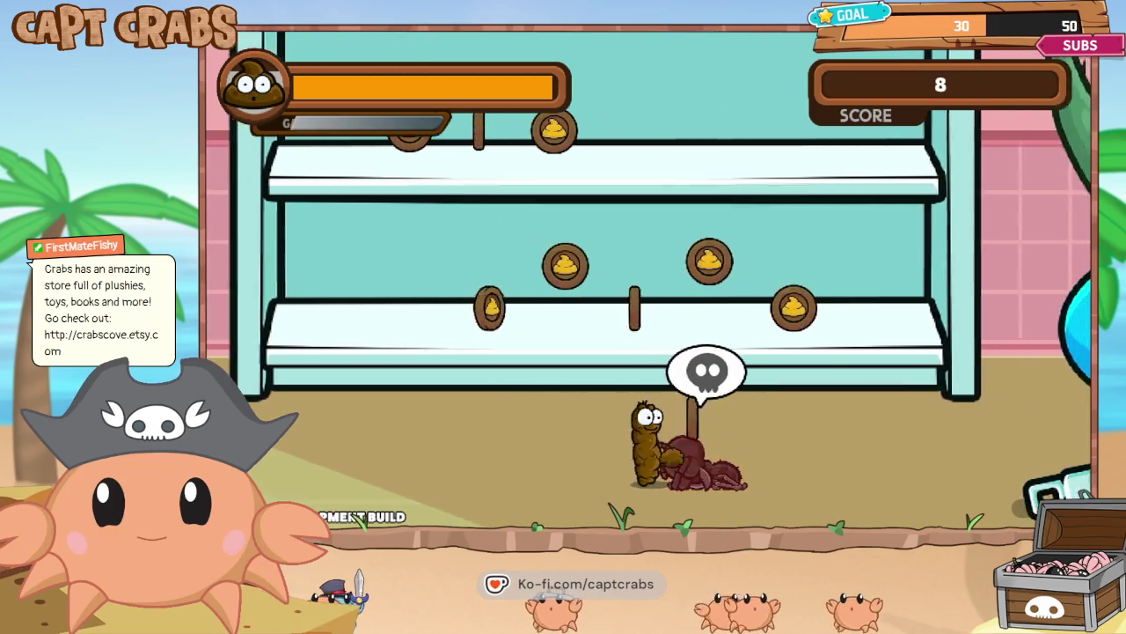
{"action": "key", "text": "Right"}
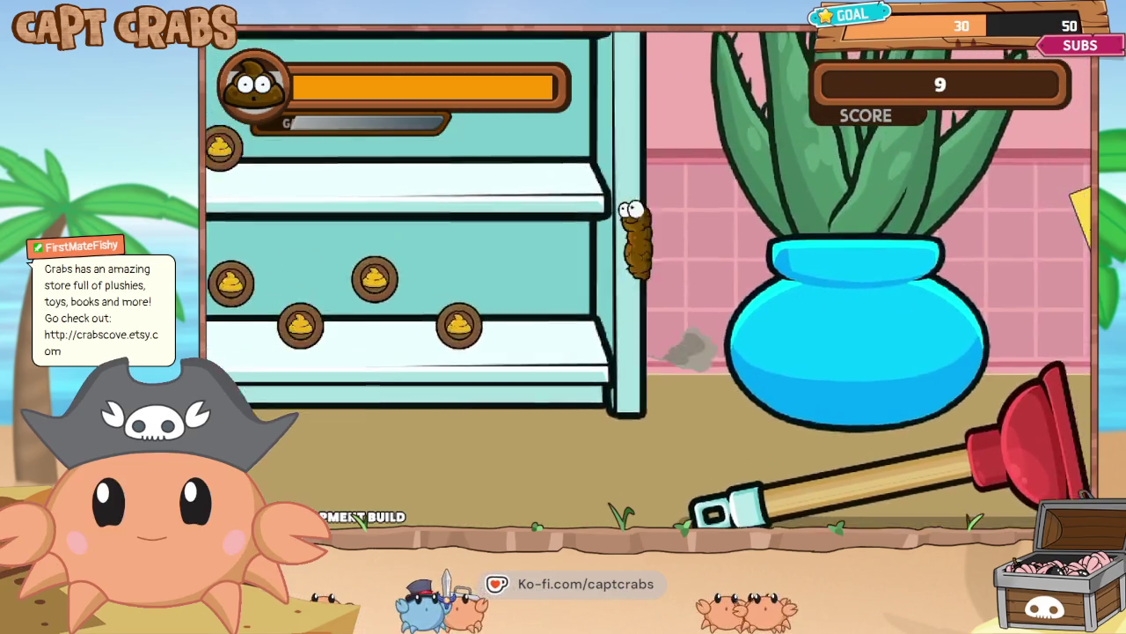
{"action": "key", "text": "Right"}
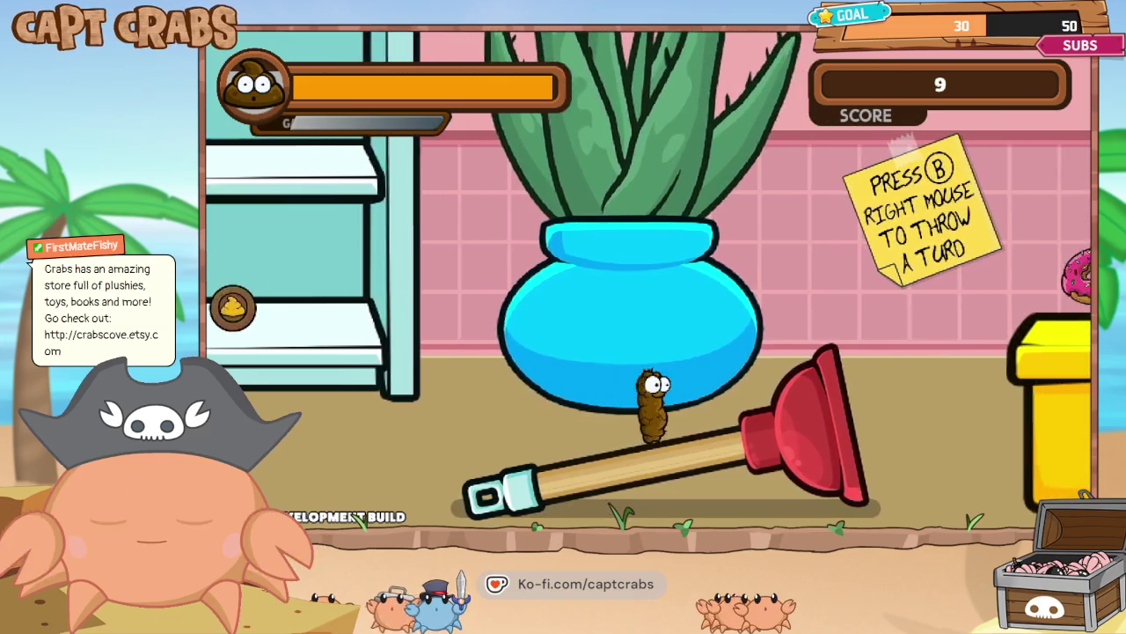
{"action": "key", "text": "Right"}
{"action": "key", "text": "space"}
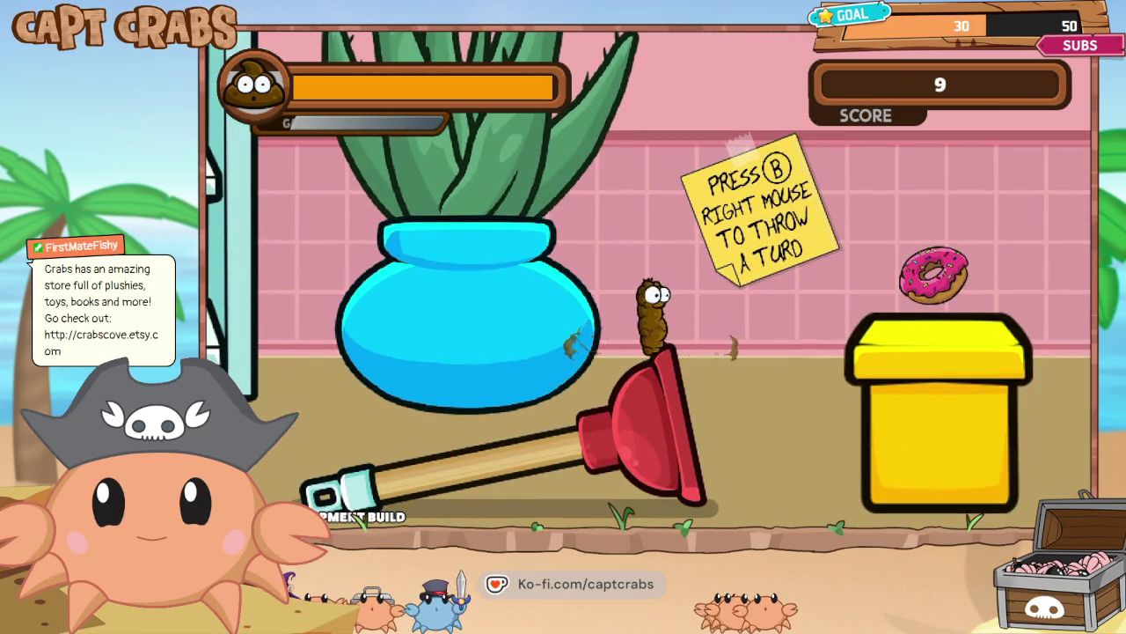
{"action": "key", "text": "Right"}
{"action": "key", "text": "space"}
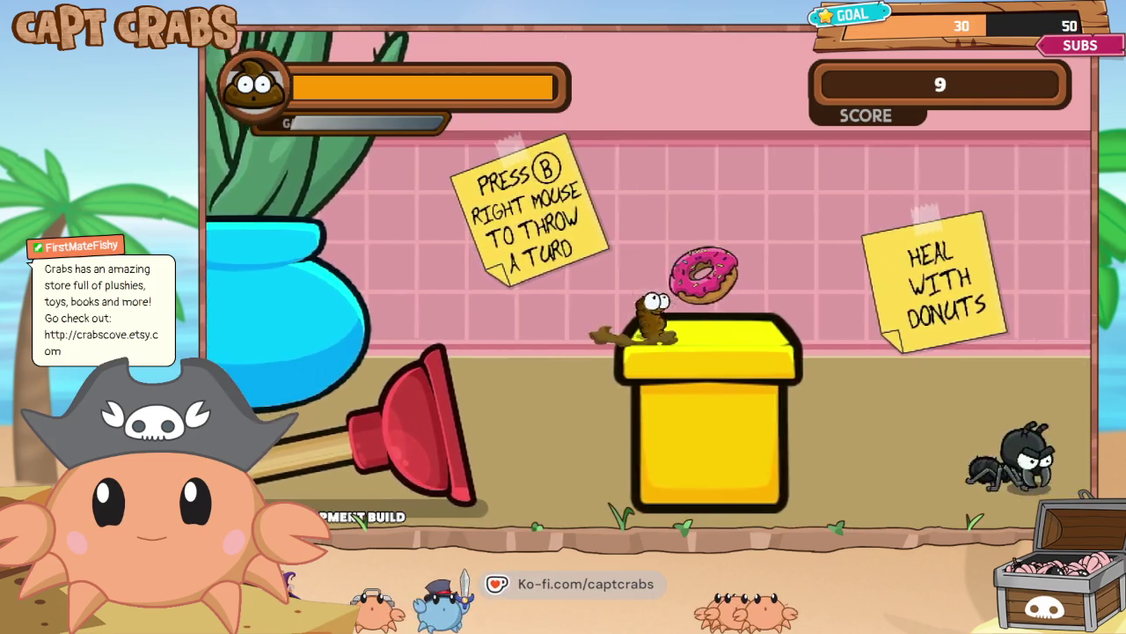
{"action": "key", "text": "Right"}
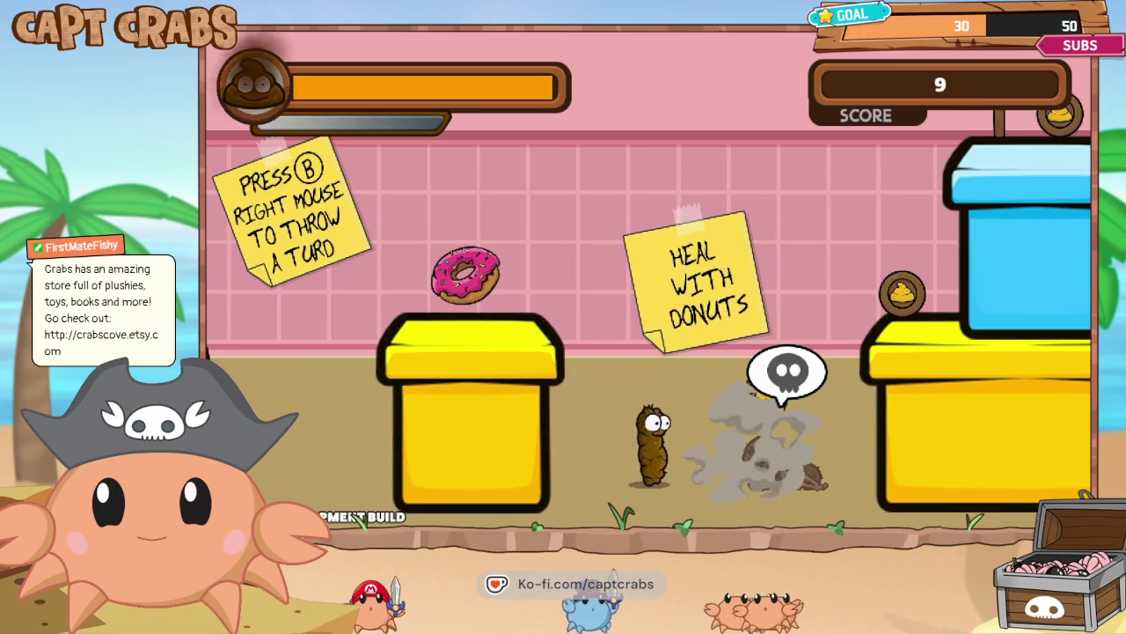
- Collect coins on the blue pipe and kill the ants with the gas cloud ultimate
{"action": "key", "text": "Right"}
{"action": "key", "text": "Right"}
{"action": "key", "text": "space"}
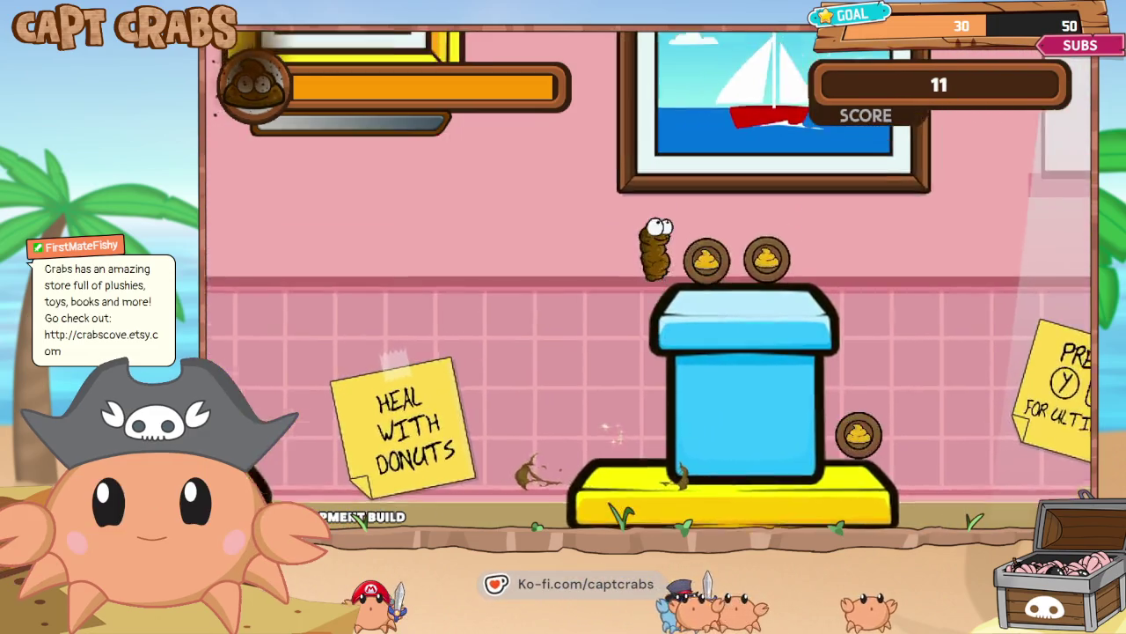
{"action": "key", "text": "Right"}
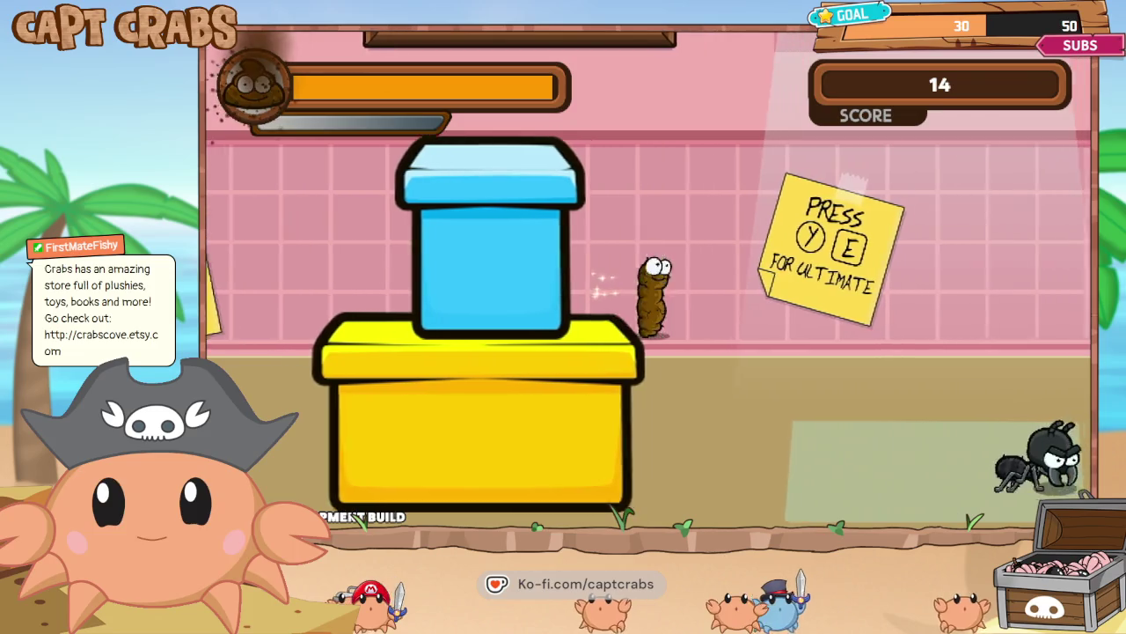
{"action": "key", "text": "Right"}
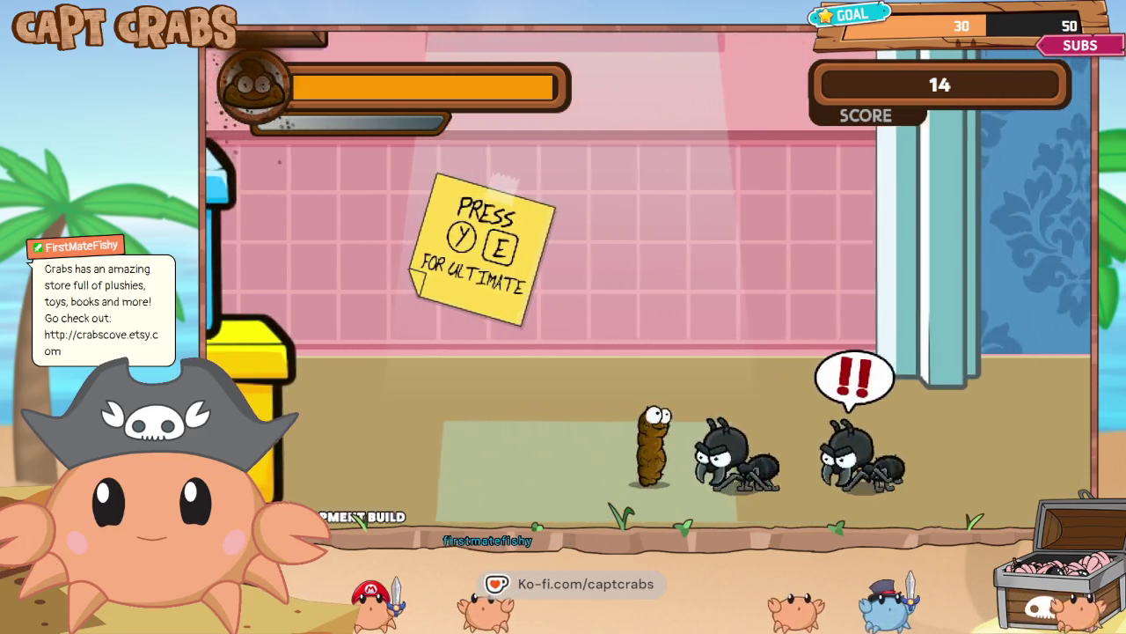
{"action": "key", "text": "Right"}
{"action": "key", "text": "x"}
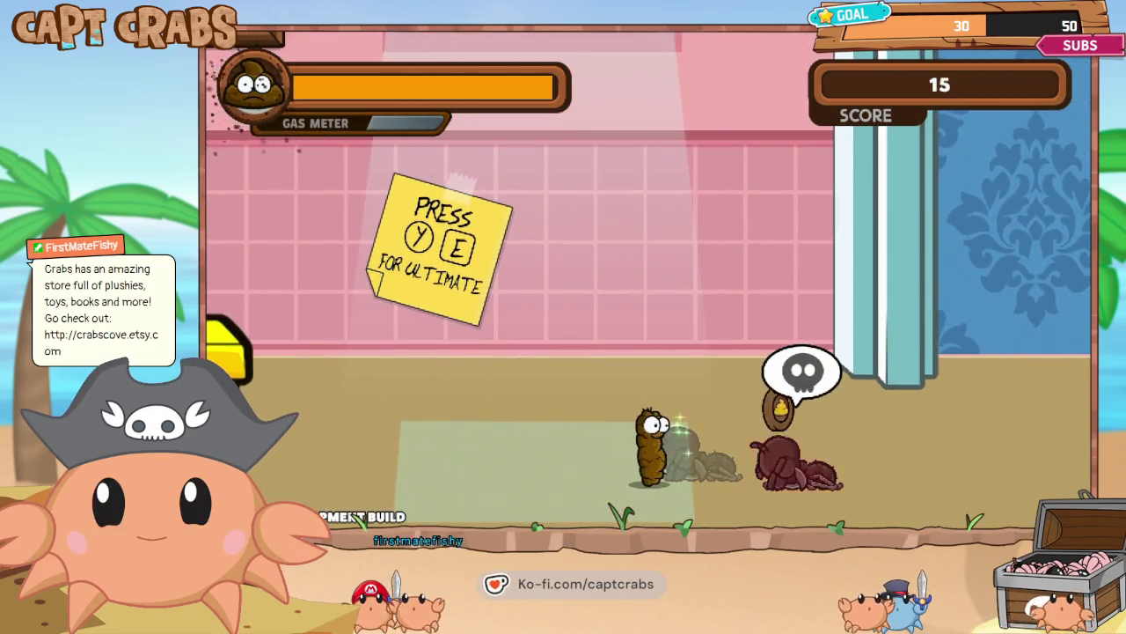
- Walk into the blue-wallpaper room, then pause and quit the test play
{"action": "key", "text": "Right"}
{"action": "key", "text": "Left"}
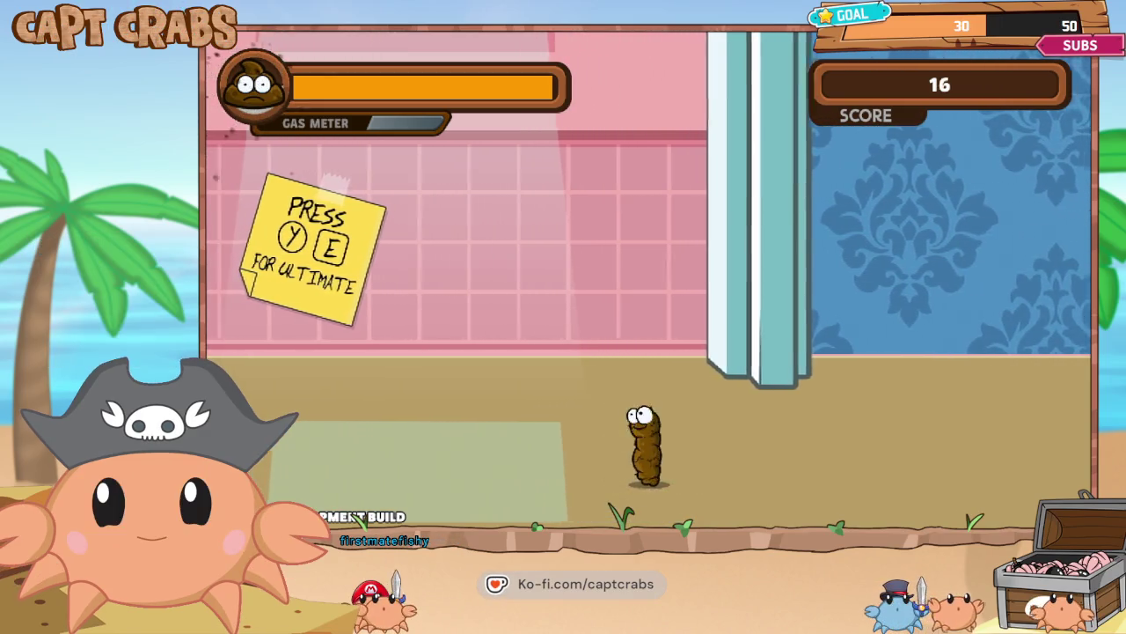
{"action": "key", "text": "Right"}
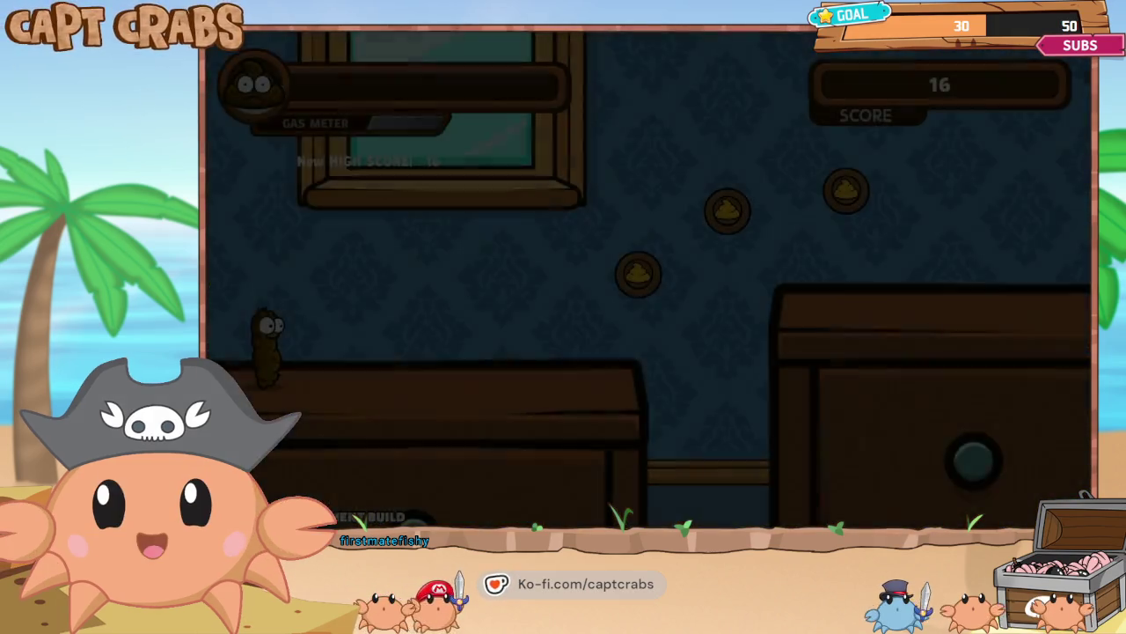
{"action": "key", "text": "Right"}
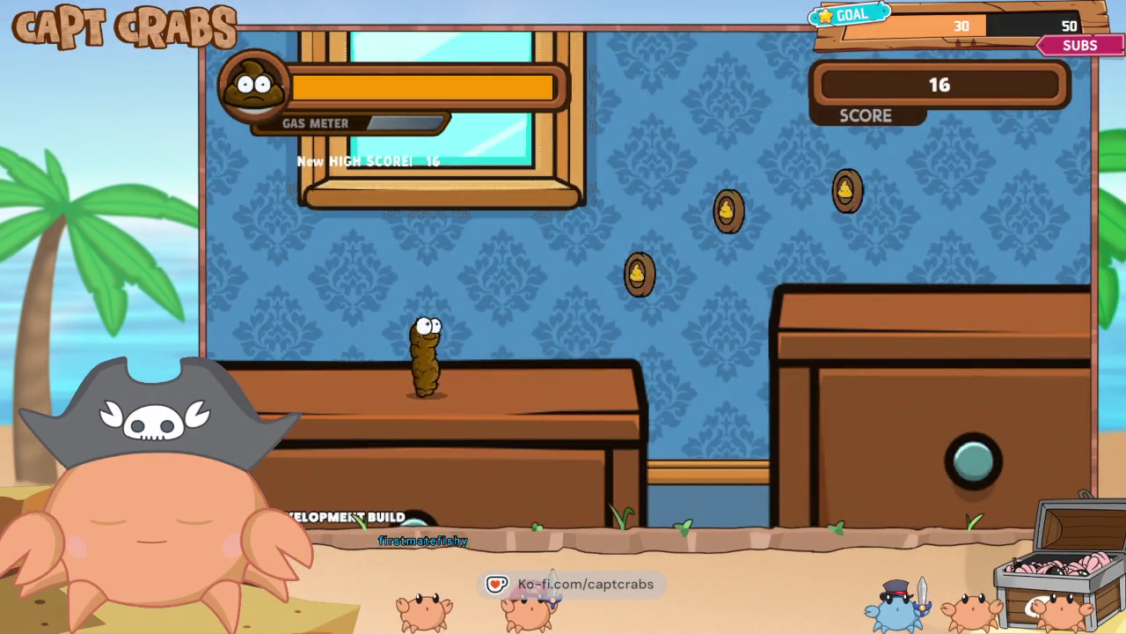
{"action": "key", "text": "Right"}
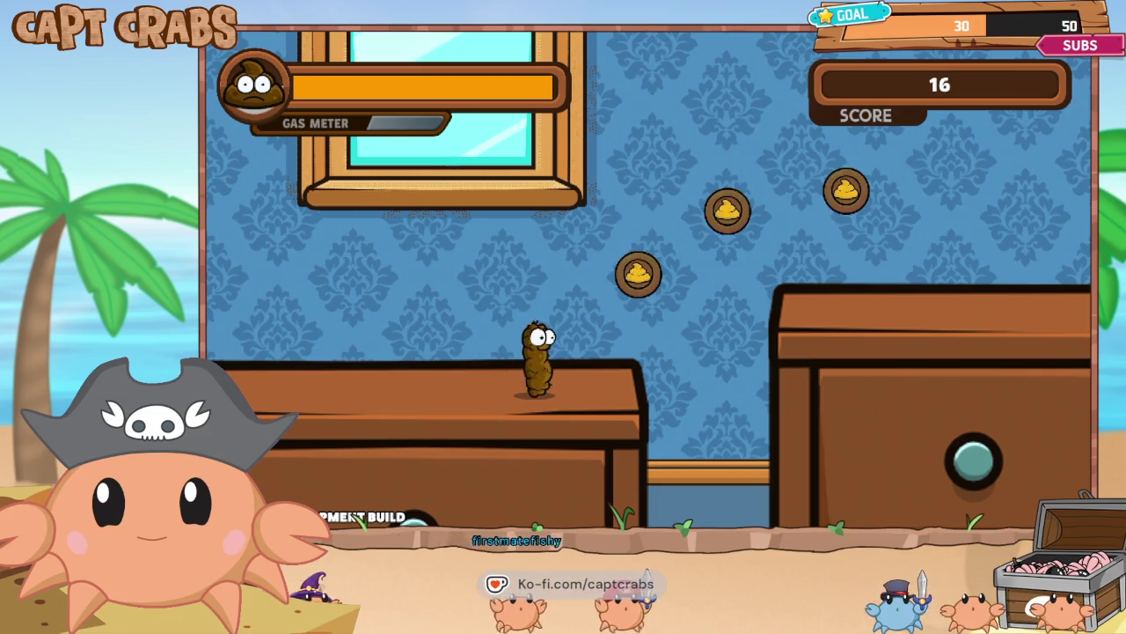
{"action": "key", "text": "Escape"}
{"action": "key", "text": "Down"}
{"action": "key", "text": "Down"}
{"action": "key", "text": "Down"}
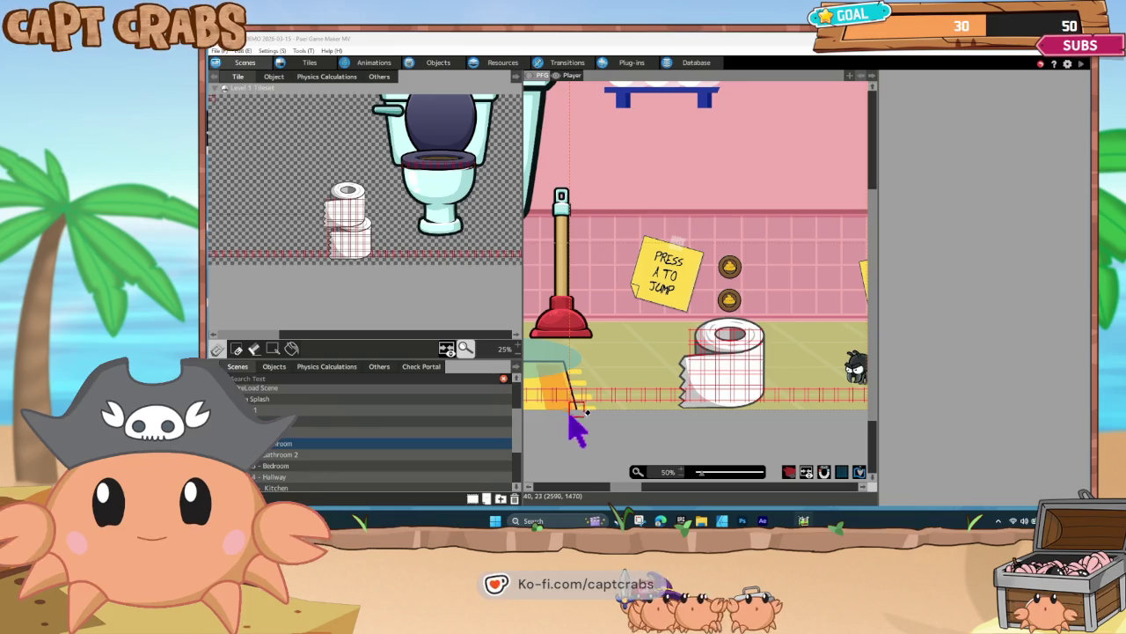
- Select the Bathroom scene, briefly check the Documents folder, then choose File > Build Game
{"action": "left_click", "coordinate": [349, 444]}
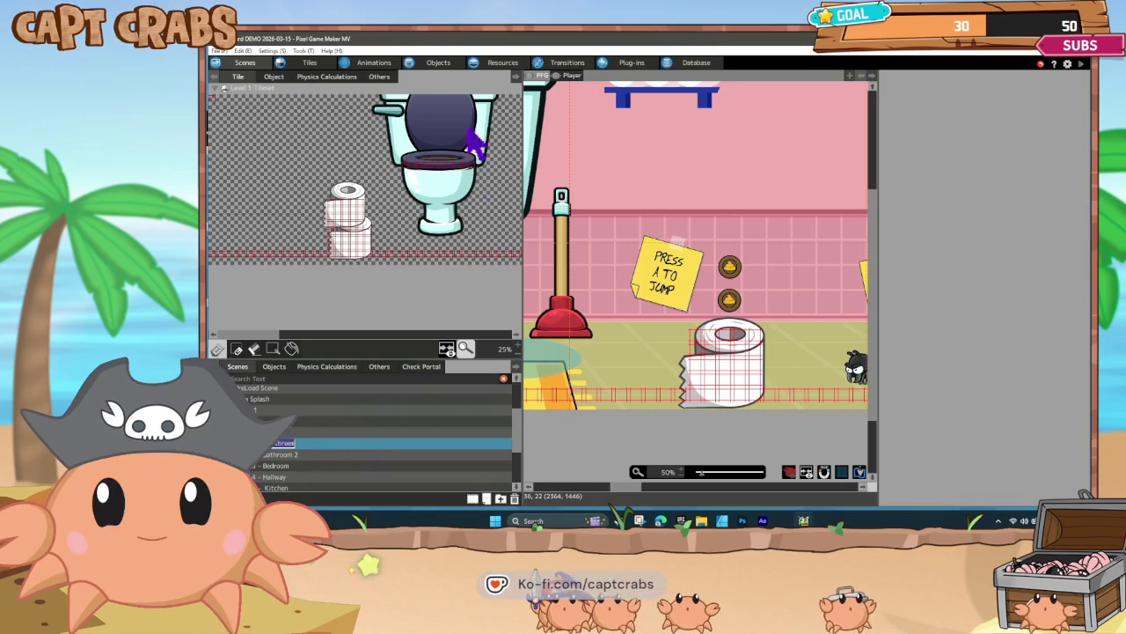
{"action": "key", "text": "super+d"}
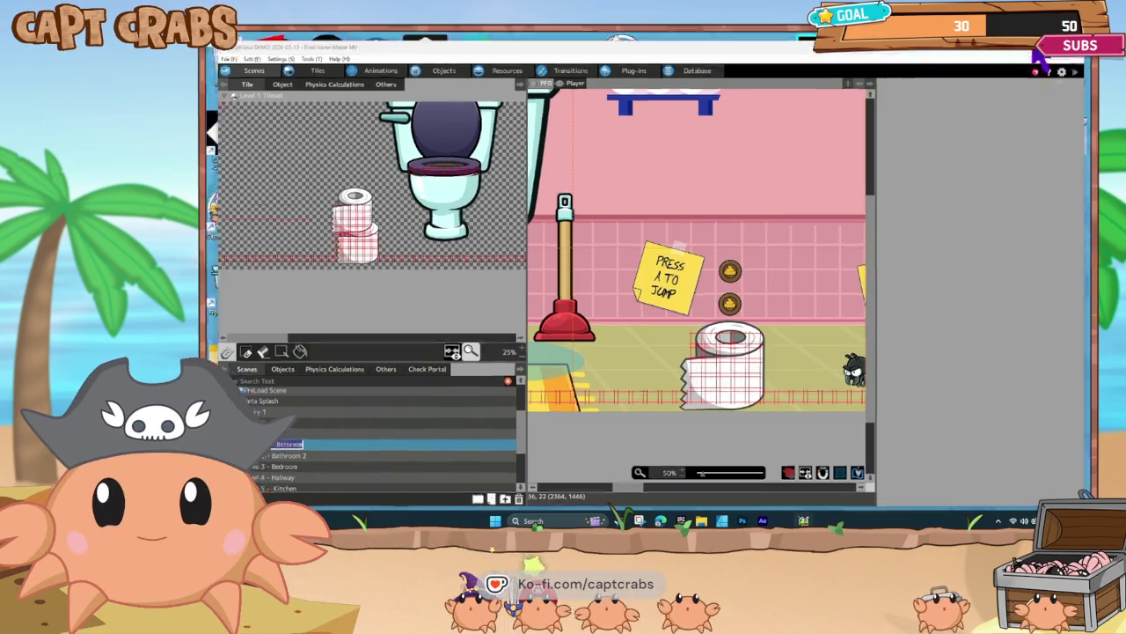
{"action": "double_click", "coordinate": [242, 360]}
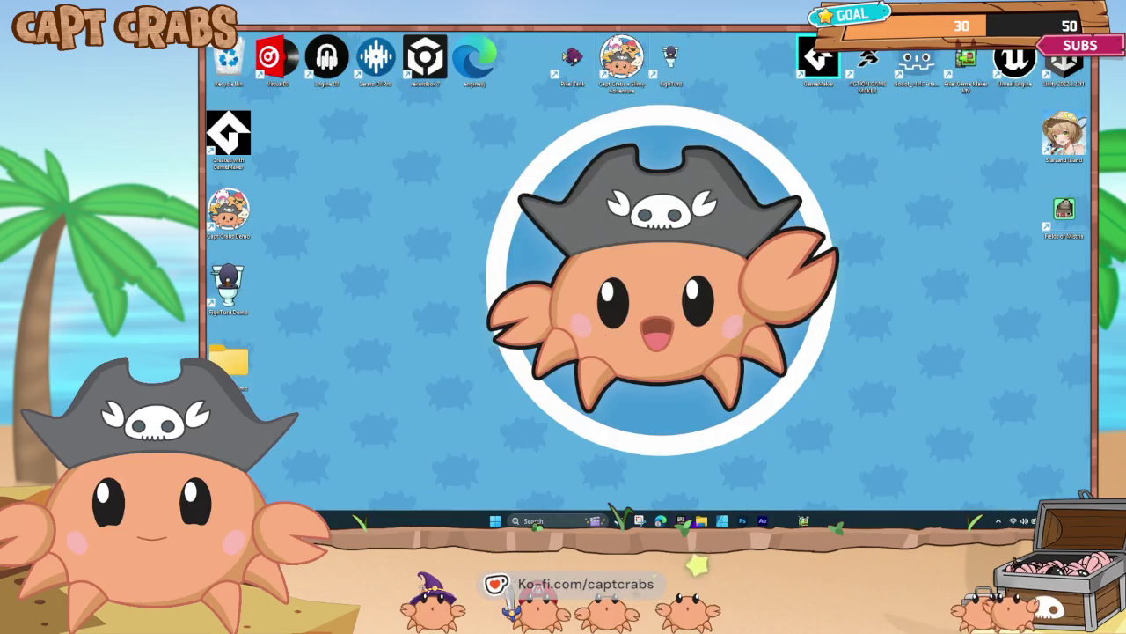
{"action": "key", "text": "alt+F4"}
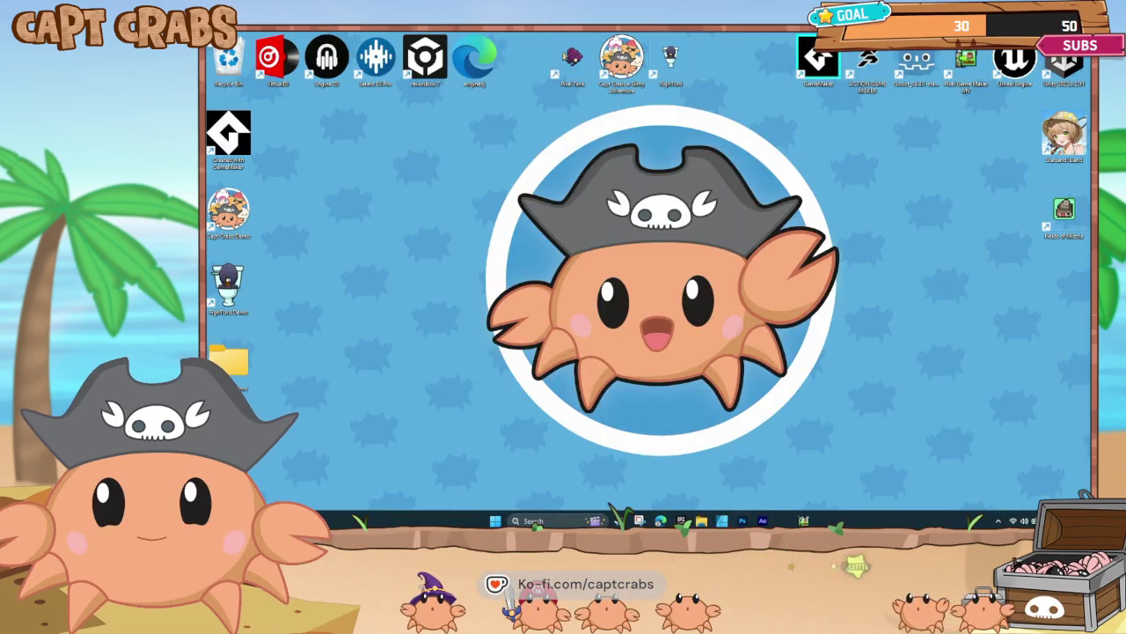
{"action": "key", "text": "super+d"}
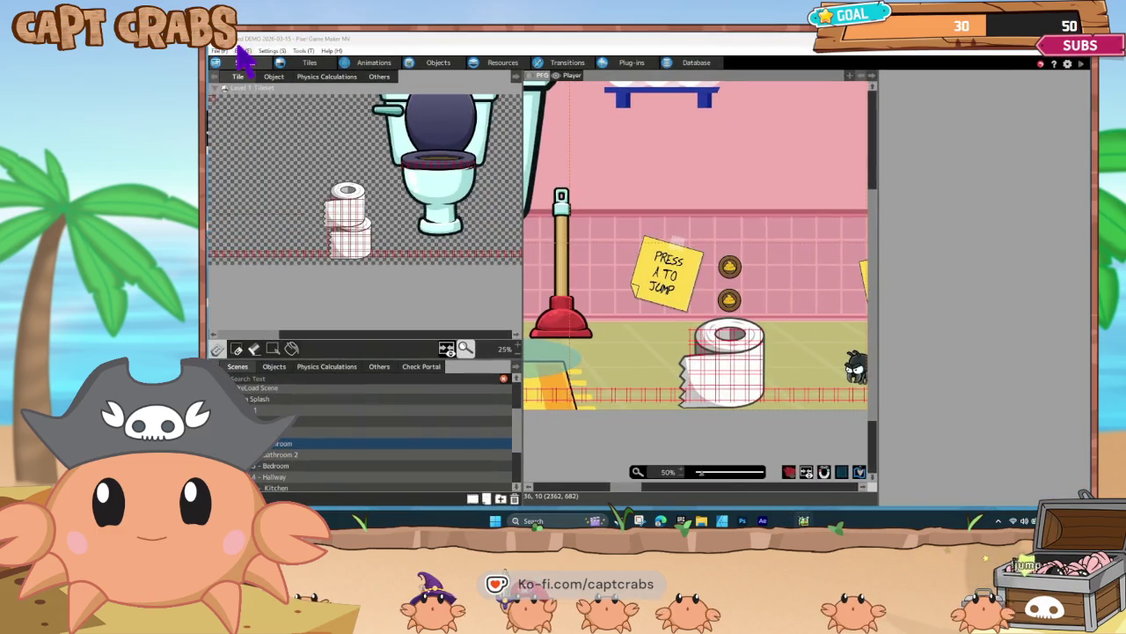
{"action": "left_click", "coordinate": [219, 50]}
{"action": "left_click", "coordinate": [236, 130]}
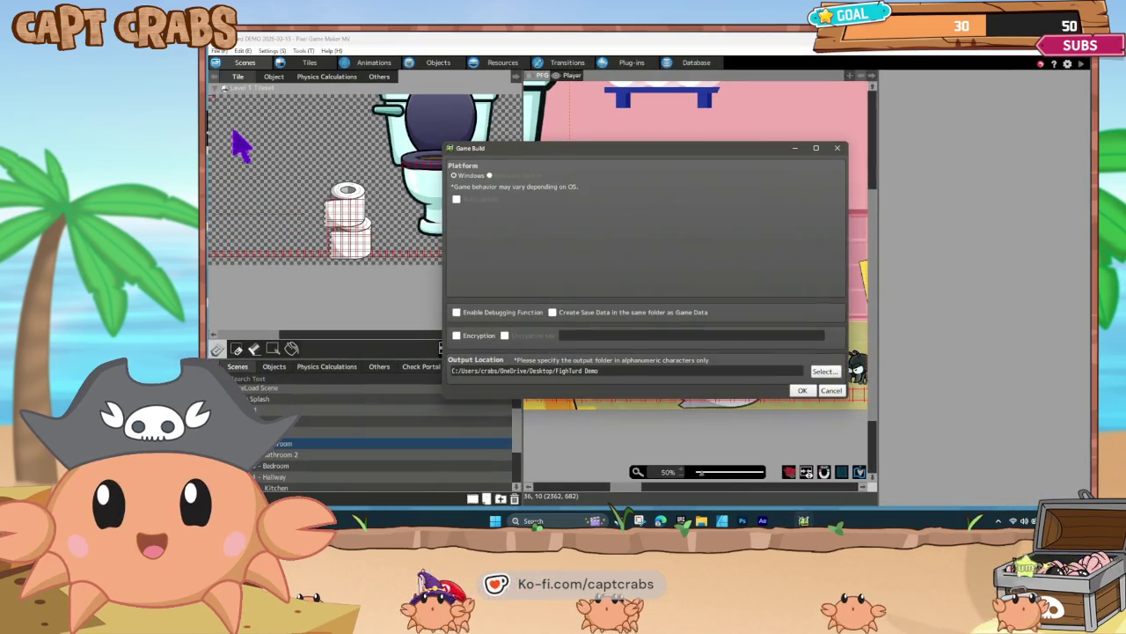
- Build the game for Windows into the FightTurd Demo folder and dismiss the success message
{"action": "left_click", "coordinate": [801, 391]}
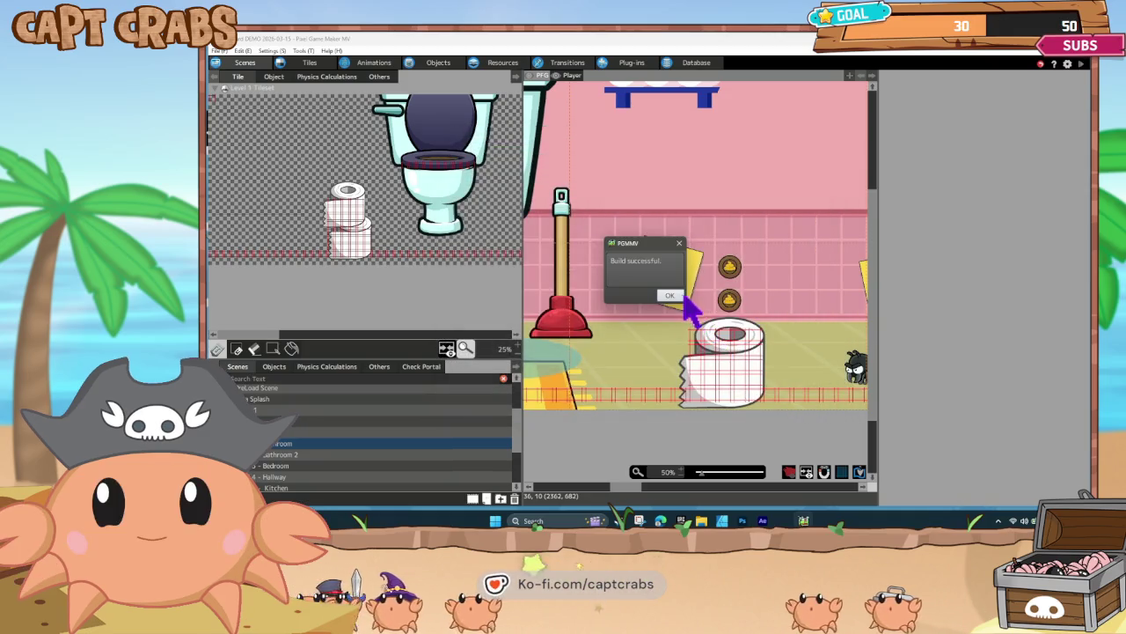
{"action": "left_click", "coordinate": [687, 297]}
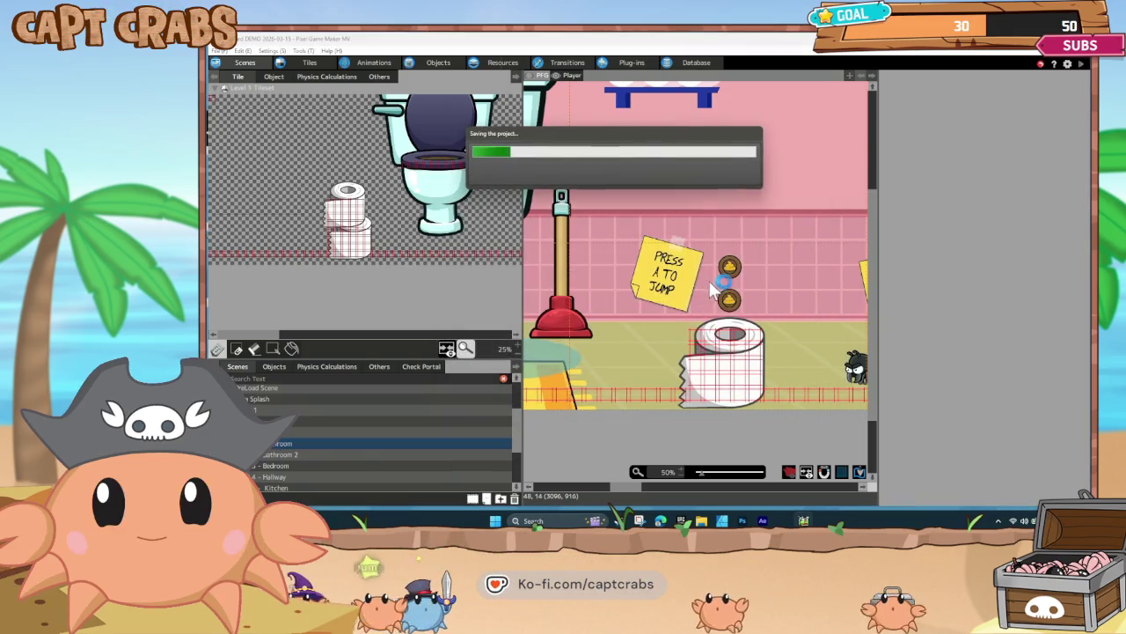
{"action": "left_click", "coordinate": [1038, 54]}
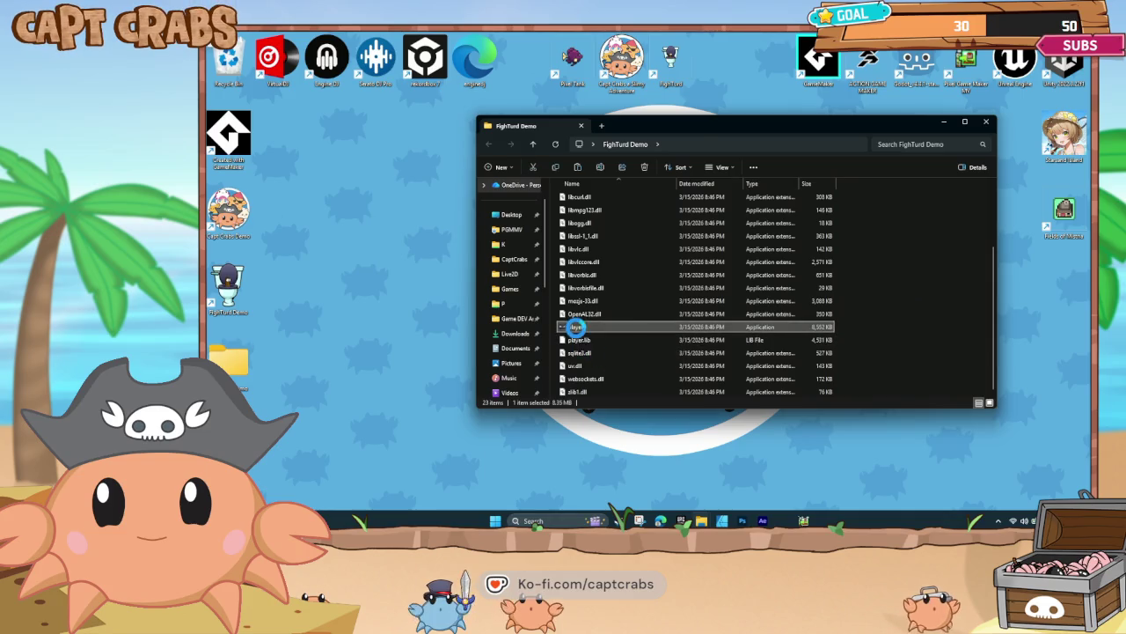
- Rename the built player application to fightturd
{"action": "right_click", "coordinate": [577, 327]}
{"action": "left_click", "coordinate": [607, 307]}
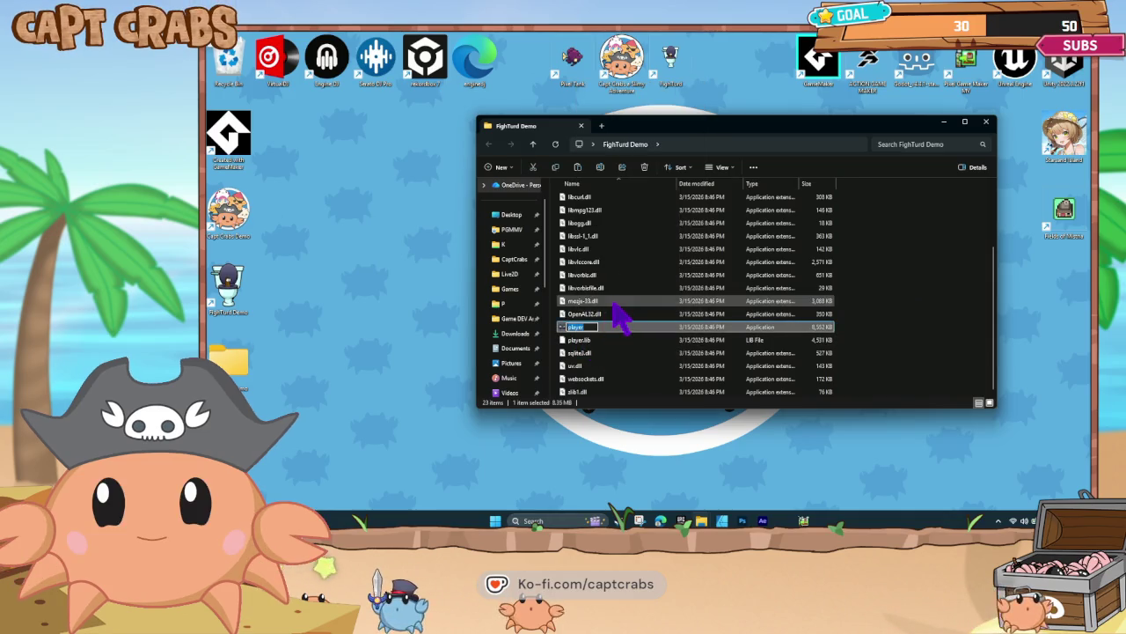
{"action": "type", "text": "fighturd"}
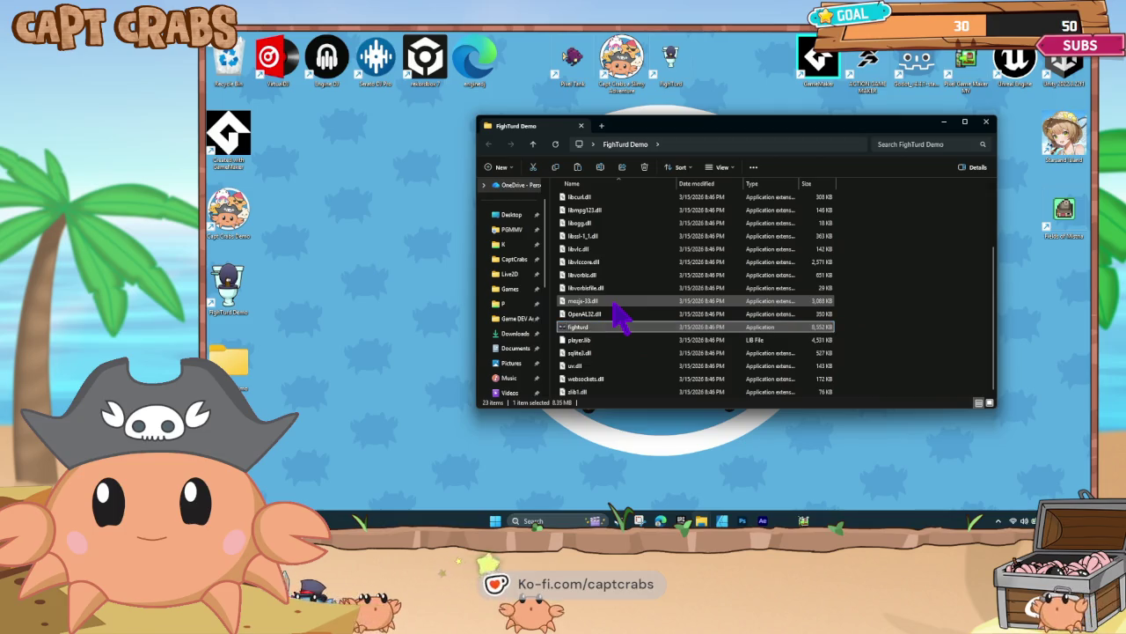
{"action": "key", "text": "Return"}
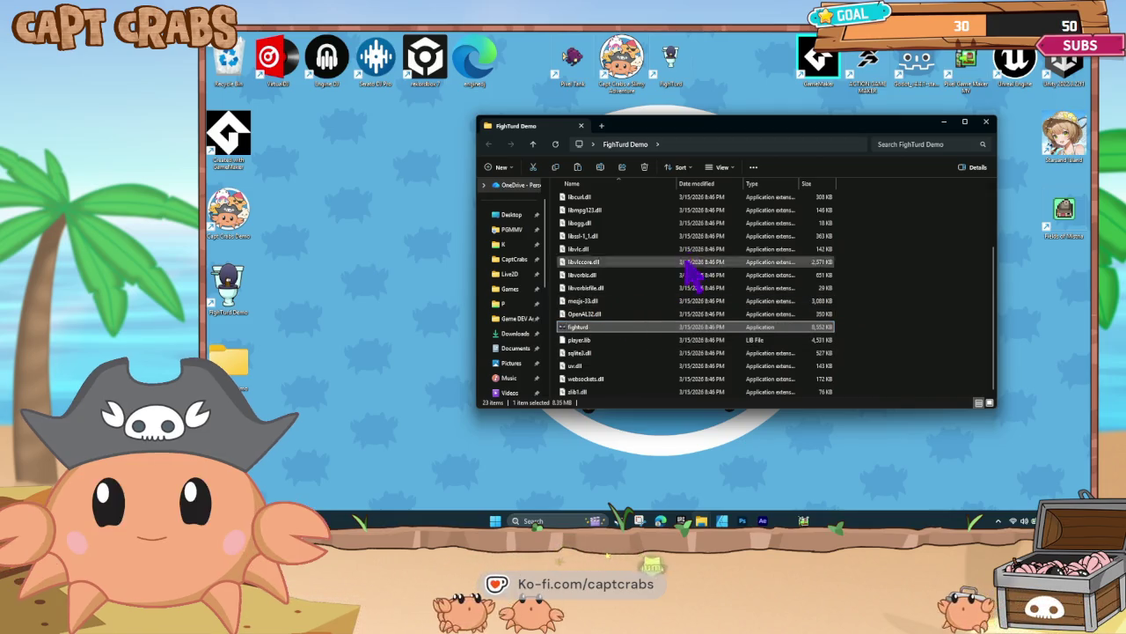
- Close the build folder window and exit the running game from its pause menu
{"action": "left_click", "coordinate": [987, 123]}
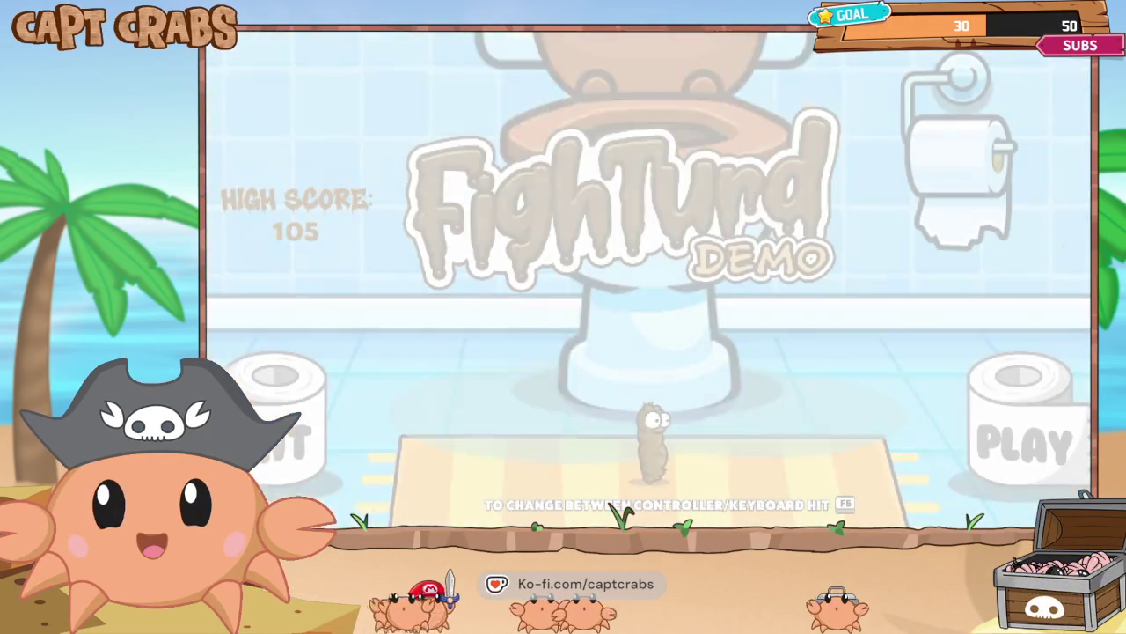
{"action": "key", "text": "Down"}
{"action": "key", "text": "Down"}
{"action": "key", "text": "Down"}
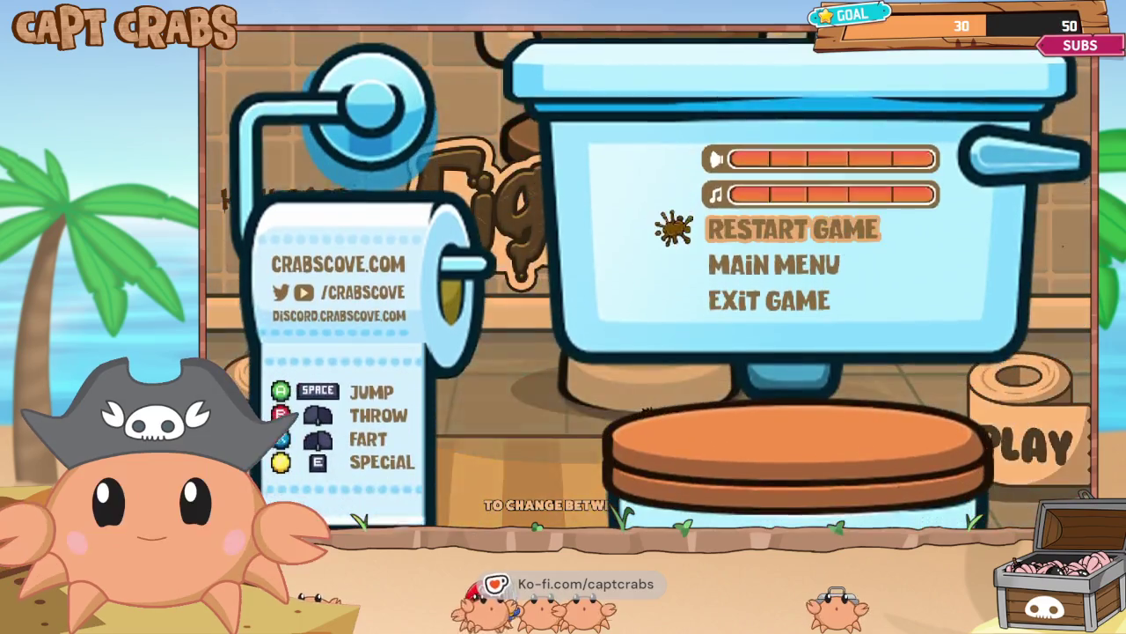
{"action": "key", "text": "Return"}
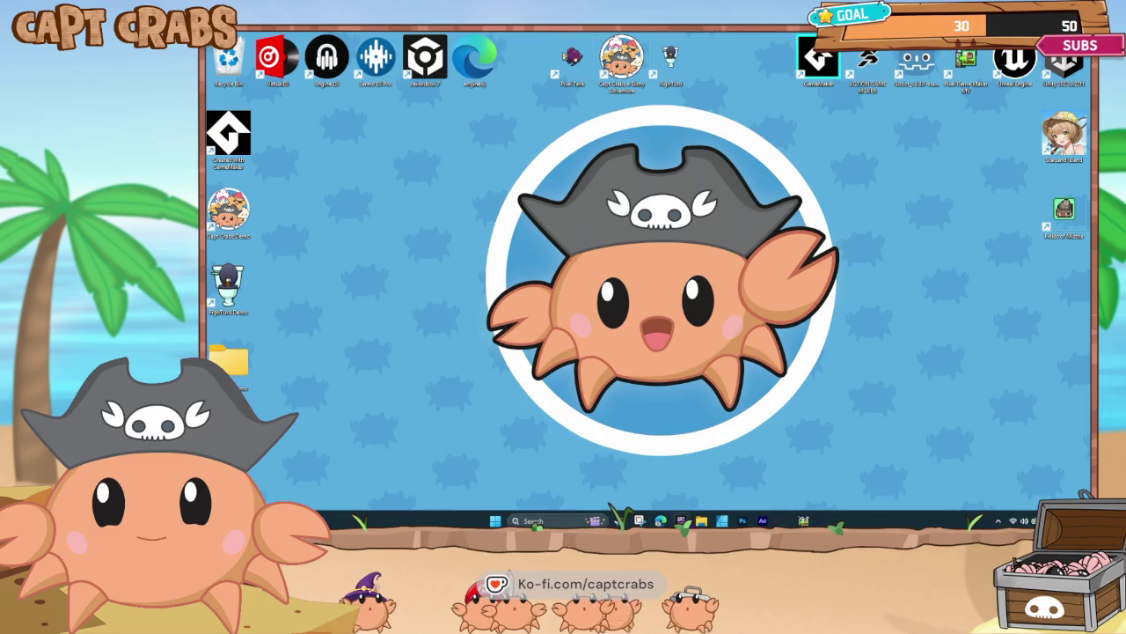
- Paste the desktop build into Documents, replacing existing files, then launch FightTurd Demo from the desktop
{"action": "left_click", "coordinate": [699, 516]}
{"action": "left_click", "coordinate": [275, 387]}
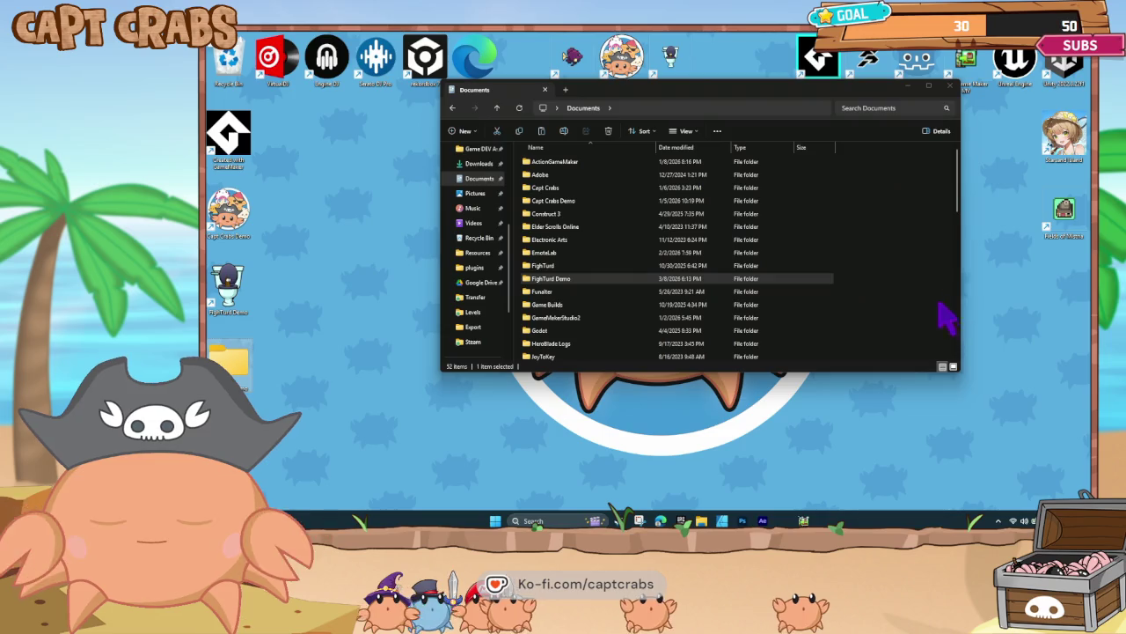
{"action": "left_click", "coordinate": [887, 272]}
{"action": "key", "text": "ctrl+v"}
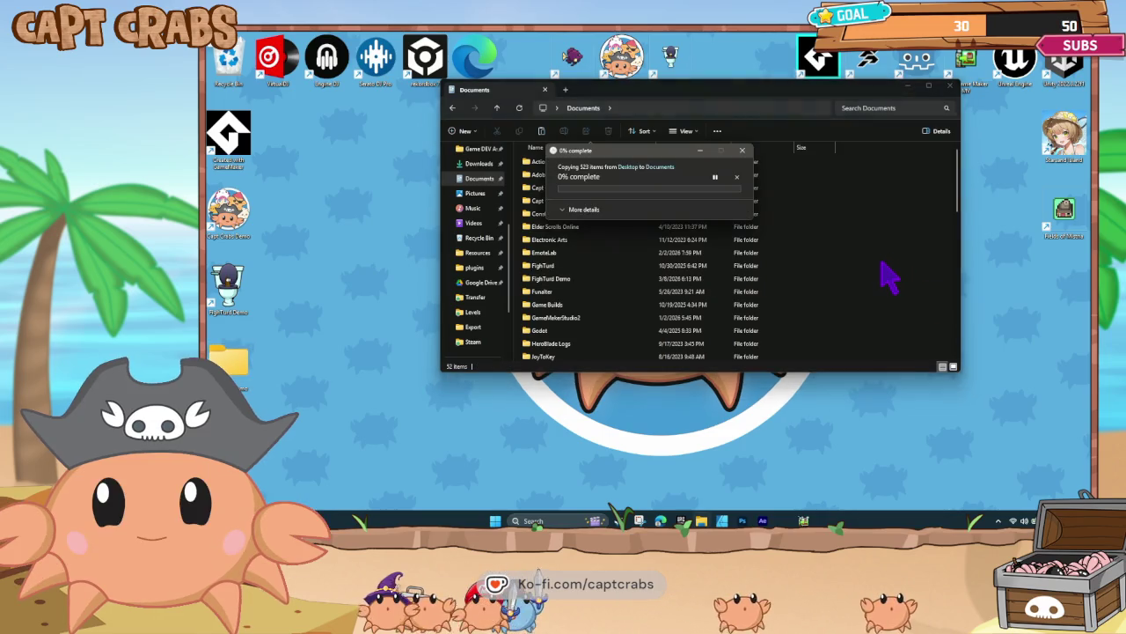
{"action": "left_click", "coordinate": [666, 204]}
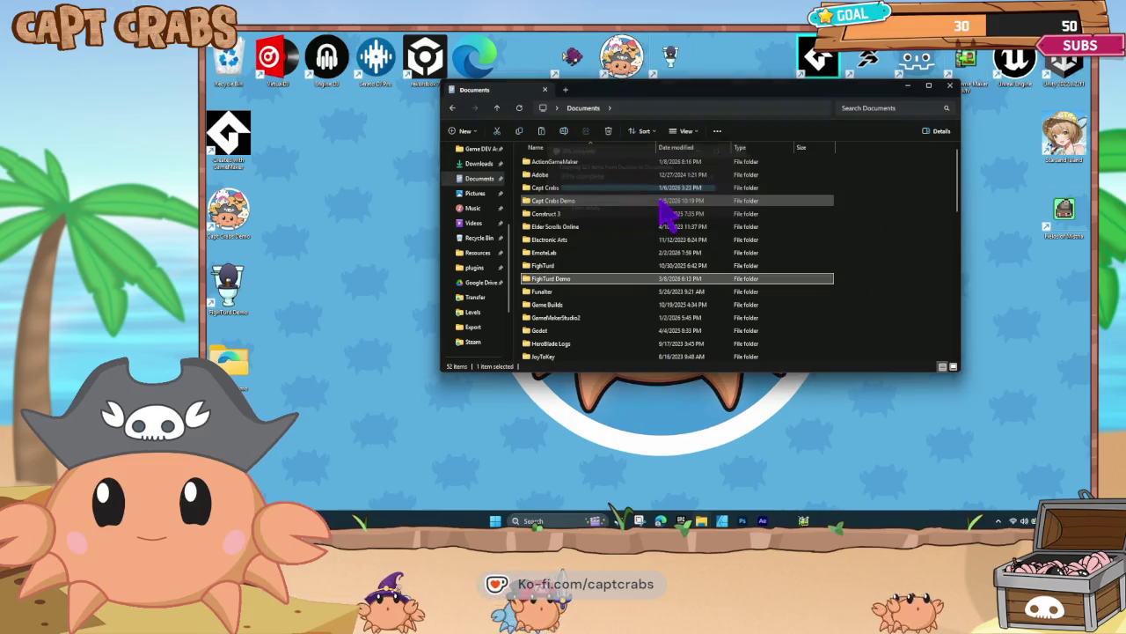
{"action": "left_click", "coordinate": [908, 86]}
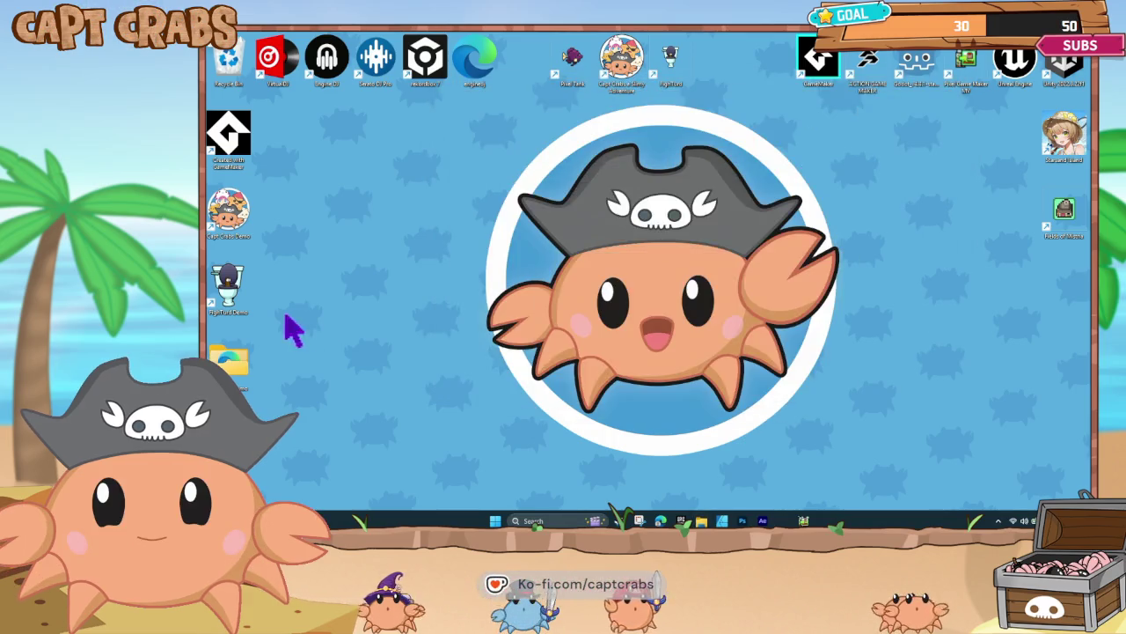
{"action": "double_click", "coordinate": [229, 286]}
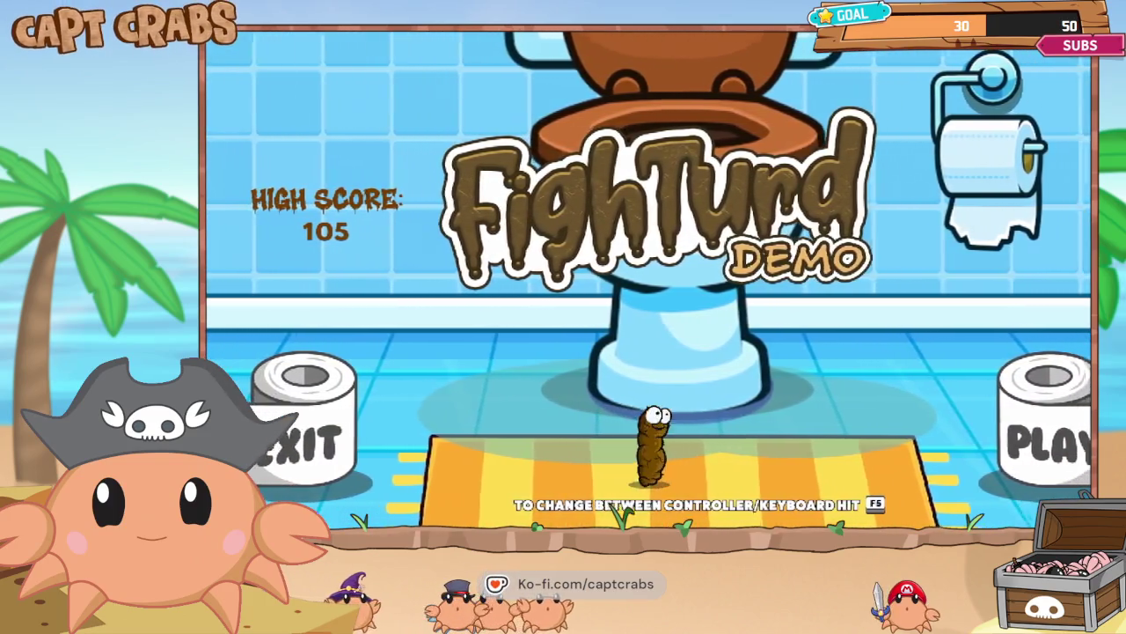
- Start the game, cross the toilet roll past the first note, and fart to defeat an ant
{"action": "key", "text": "Right"}
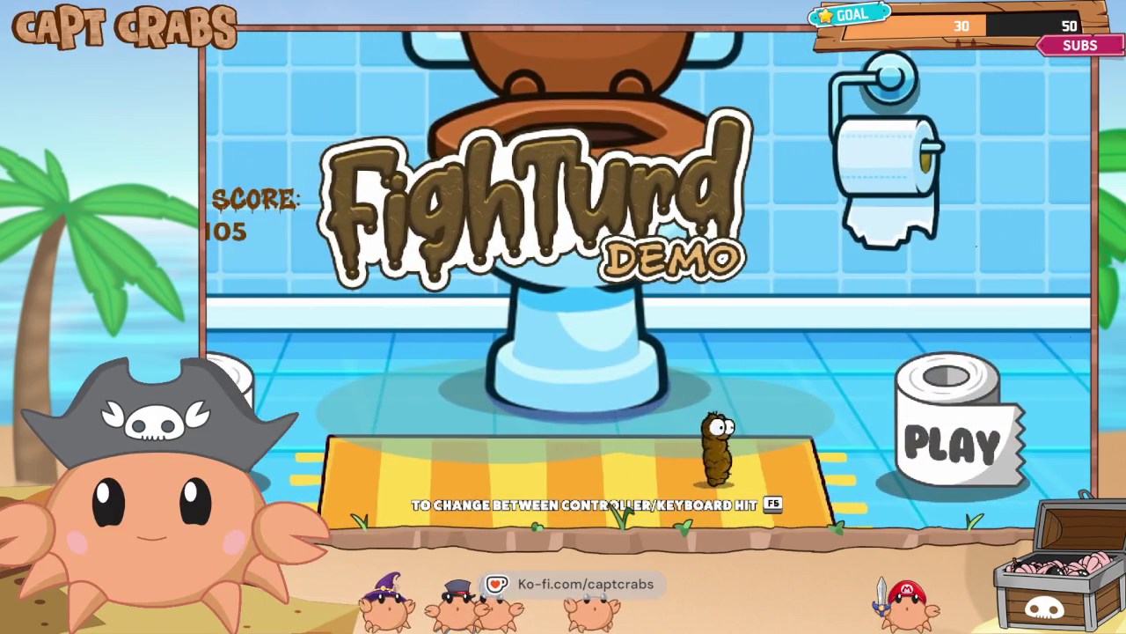
{"action": "key", "text": "Return"}
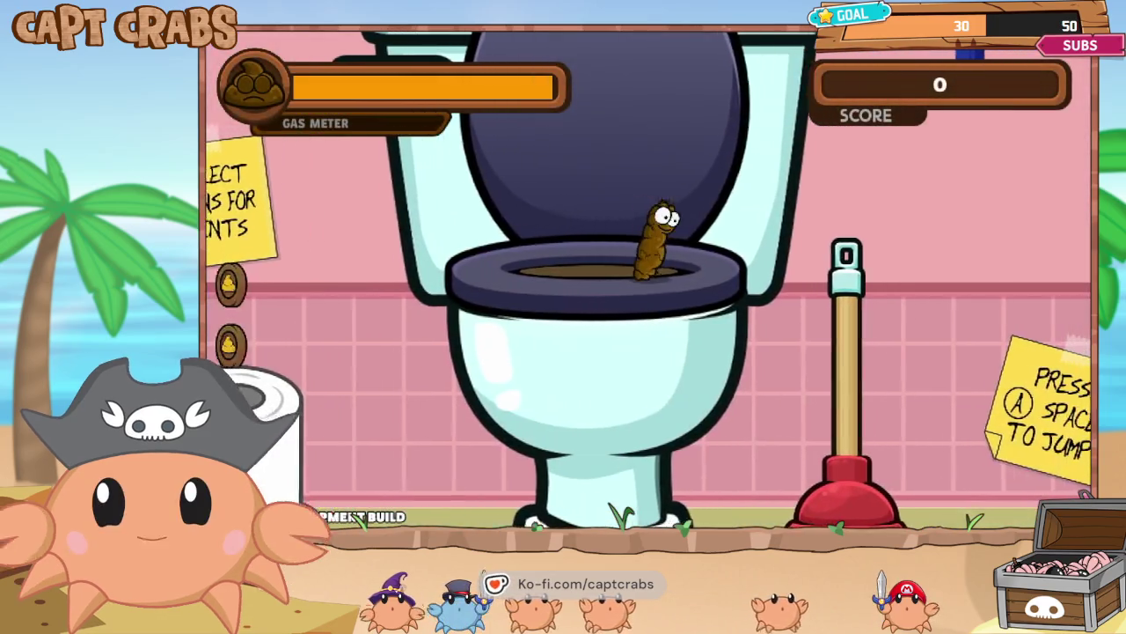
{"action": "key", "text": "Right"}
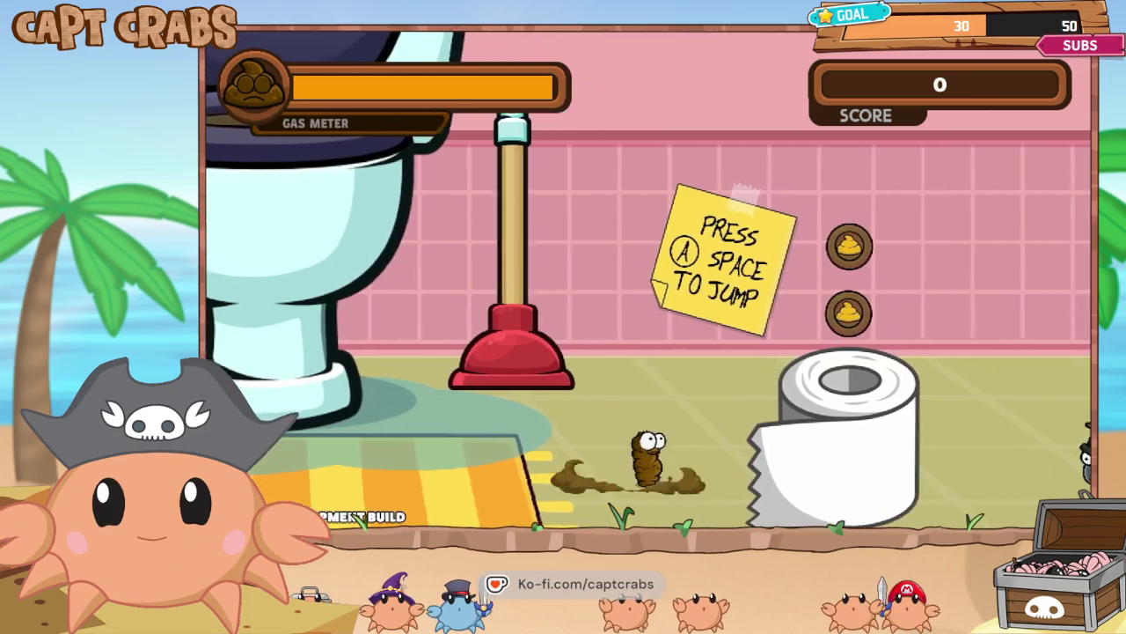
{"action": "key", "text": "space"}
{"action": "key", "text": "space"}
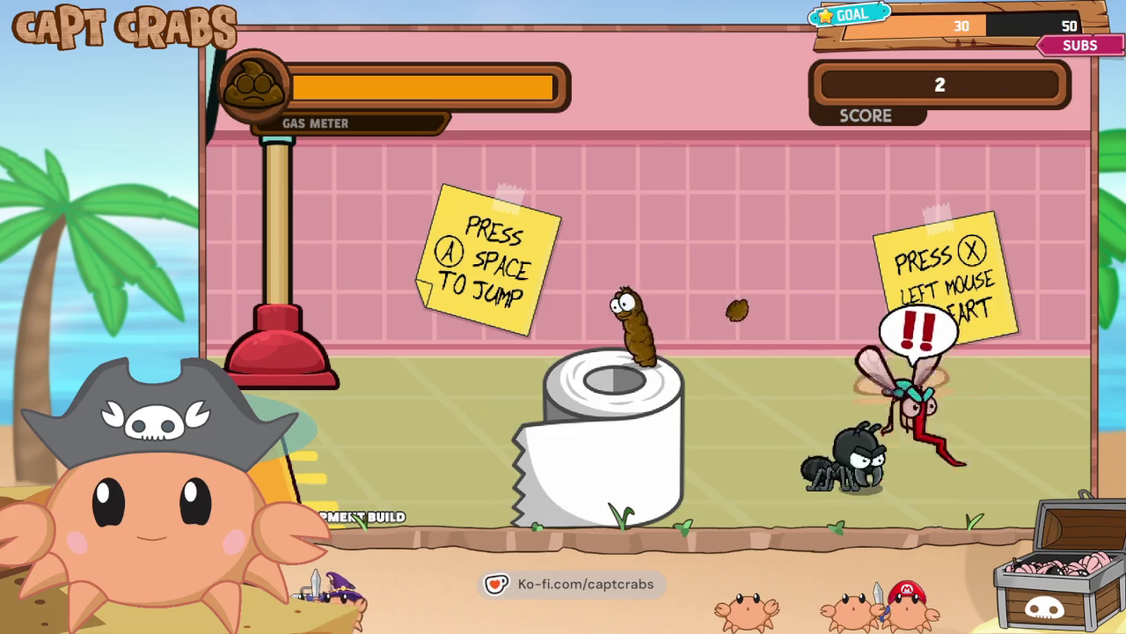
{"action": "key", "text": "Right"}
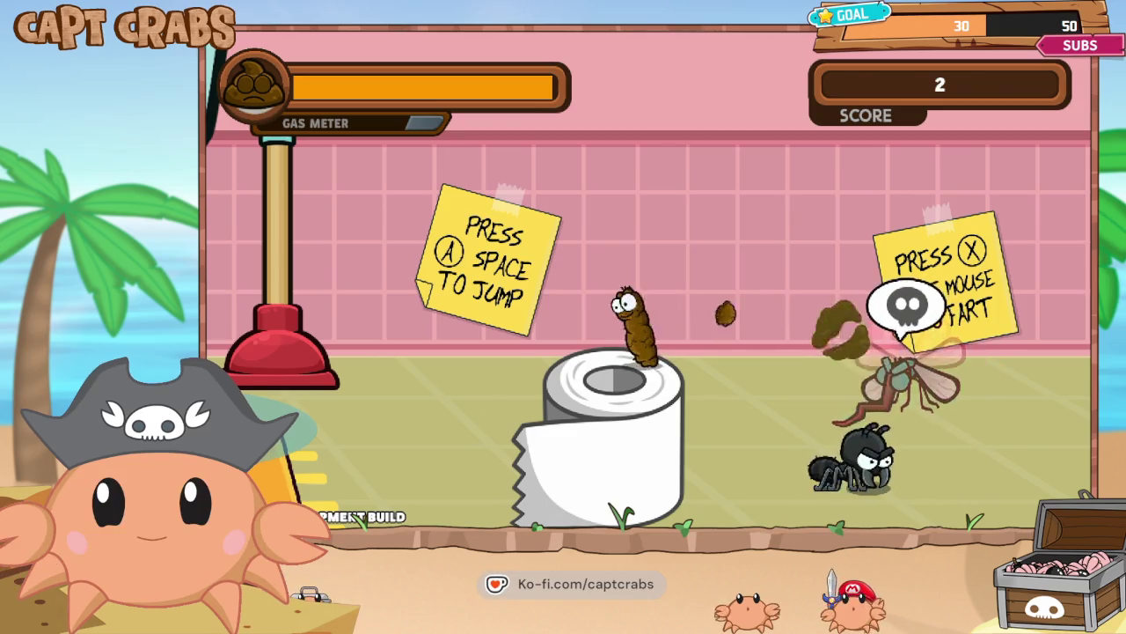
{"action": "key", "text": "Right"}
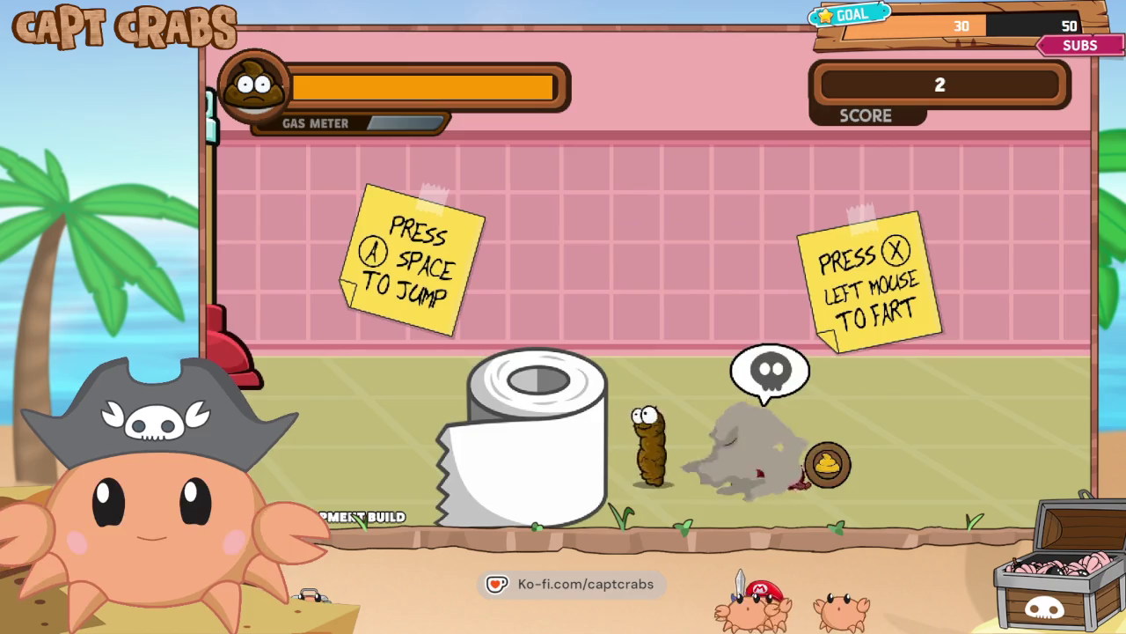
{"action": "key", "text": "Right"}
{"action": "key", "text": "Right"}
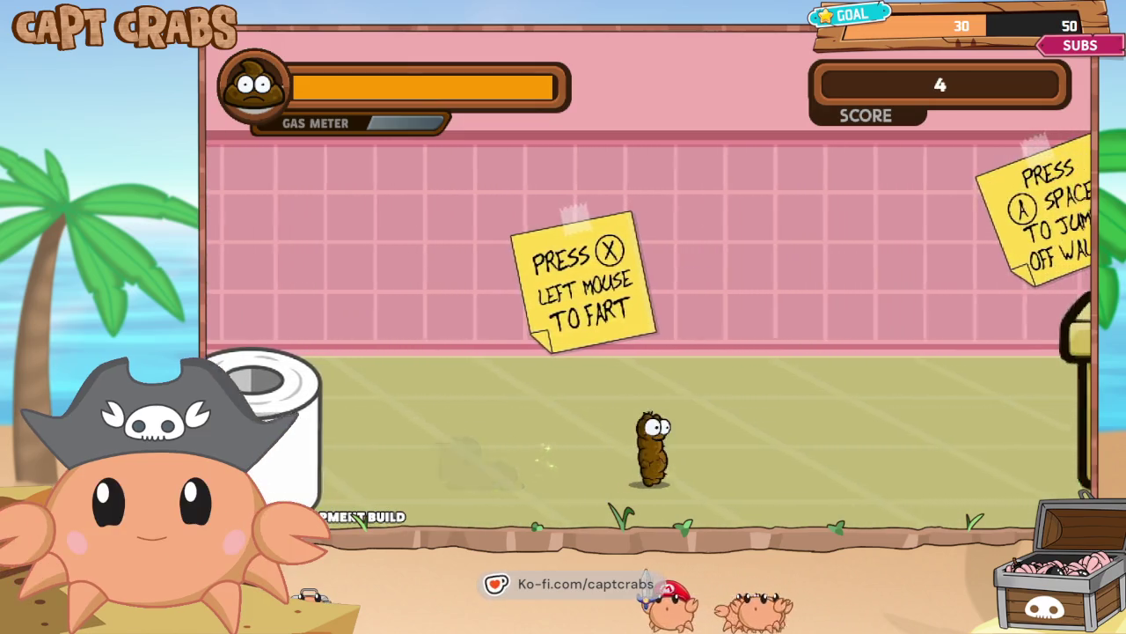
- Climb the stacked crates and shelf wall, then gas the spider and the black ant
{"action": "key", "text": "Right"}
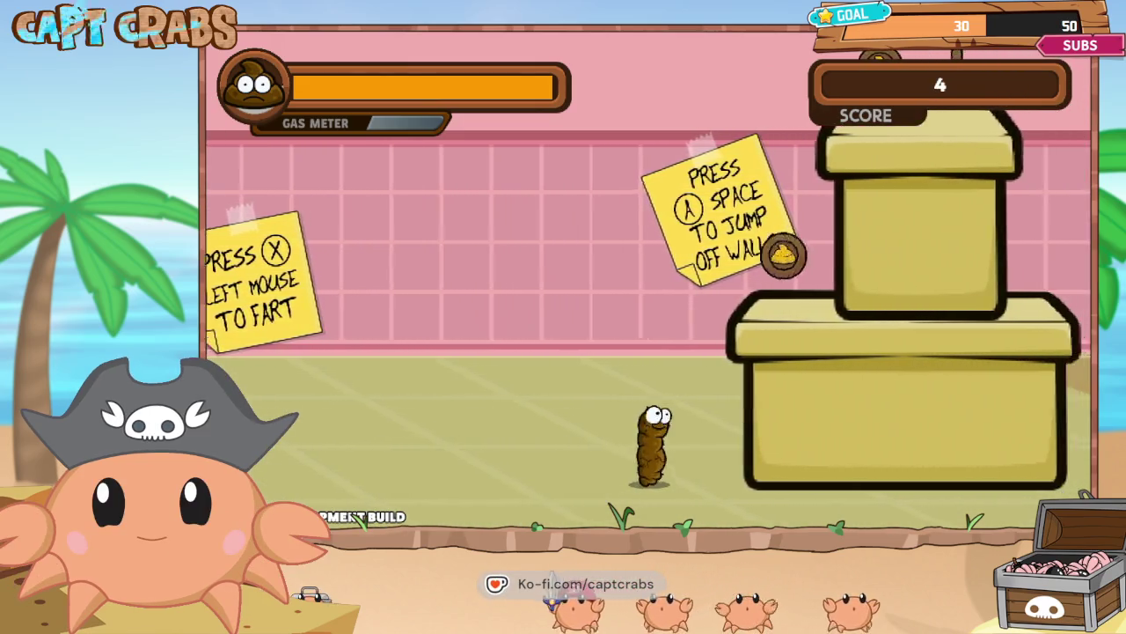
{"action": "key", "text": "space"}
{"action": "key", "text": "Right"}
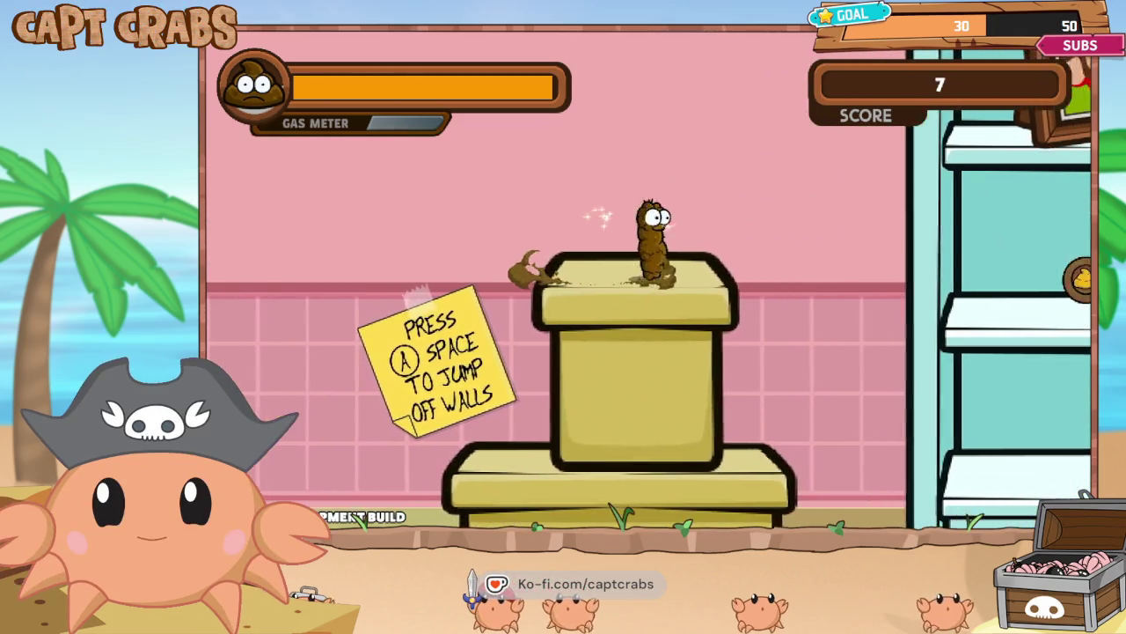
{"action": "key", "text": "space"}
{"action": "key", "text": "Right"}
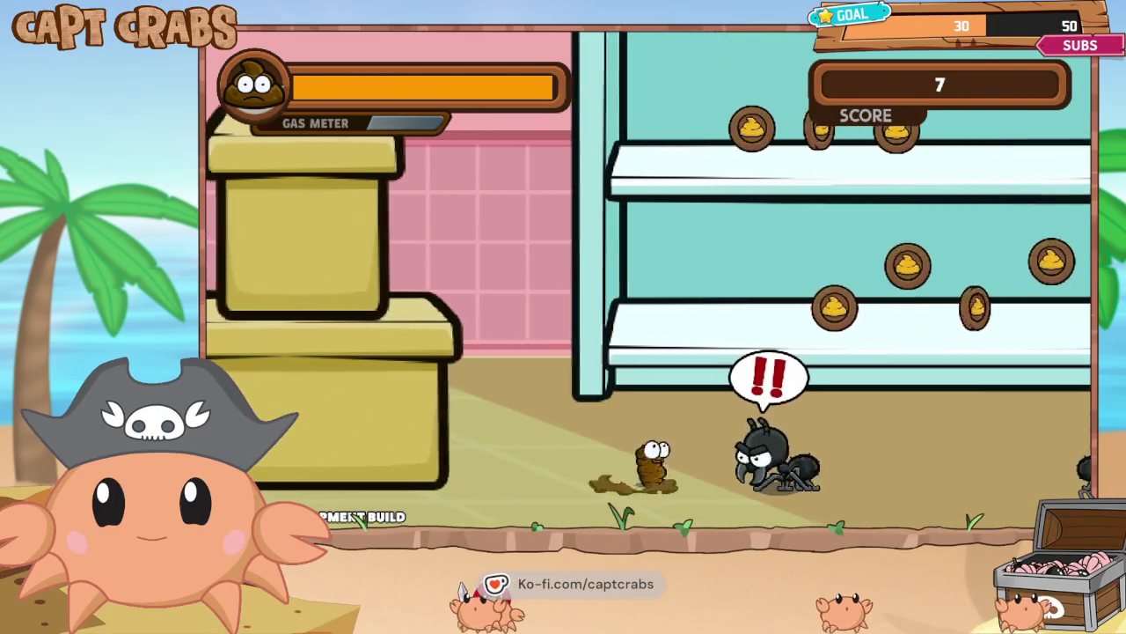
{"action": "key", "text": "Right"}
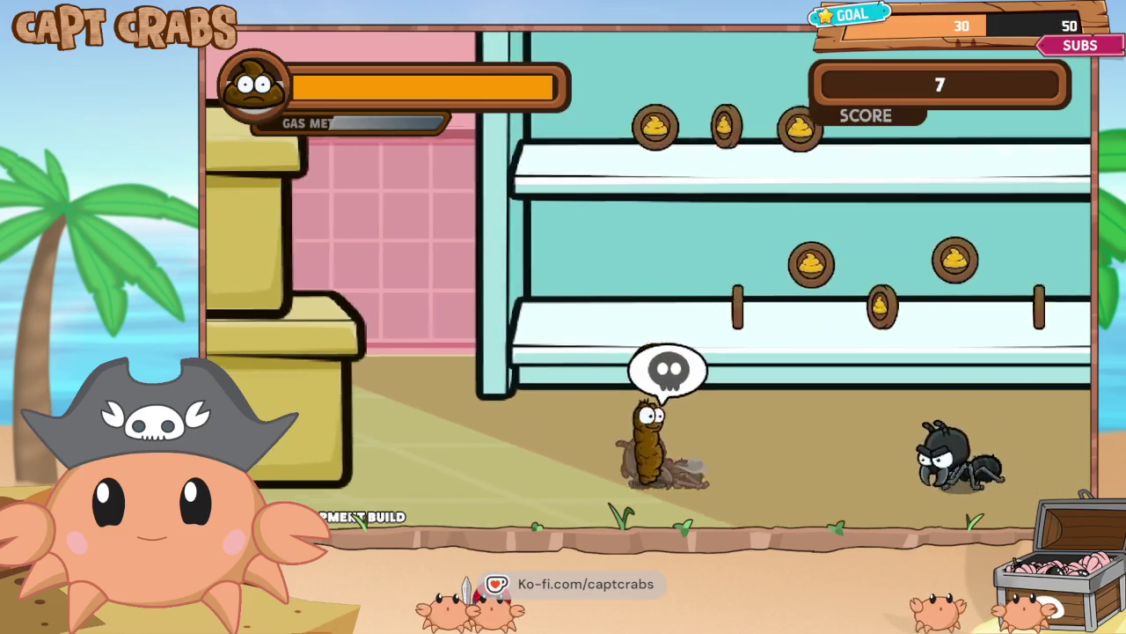
{"action": "key", "text": "Right"}
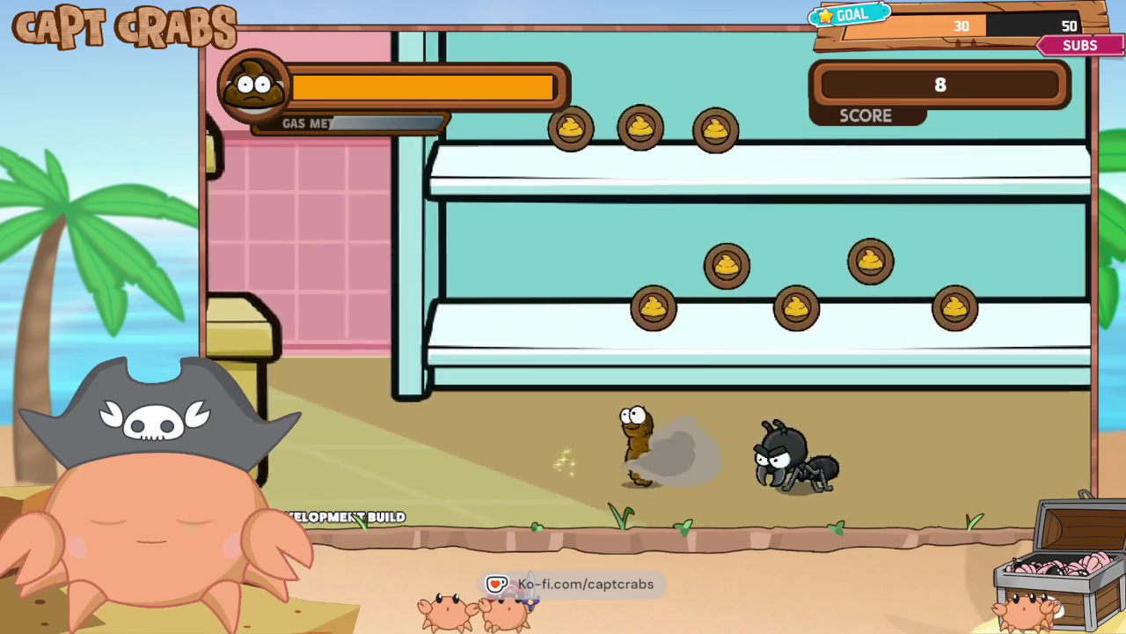
{"action": "key", "text": "Right"}
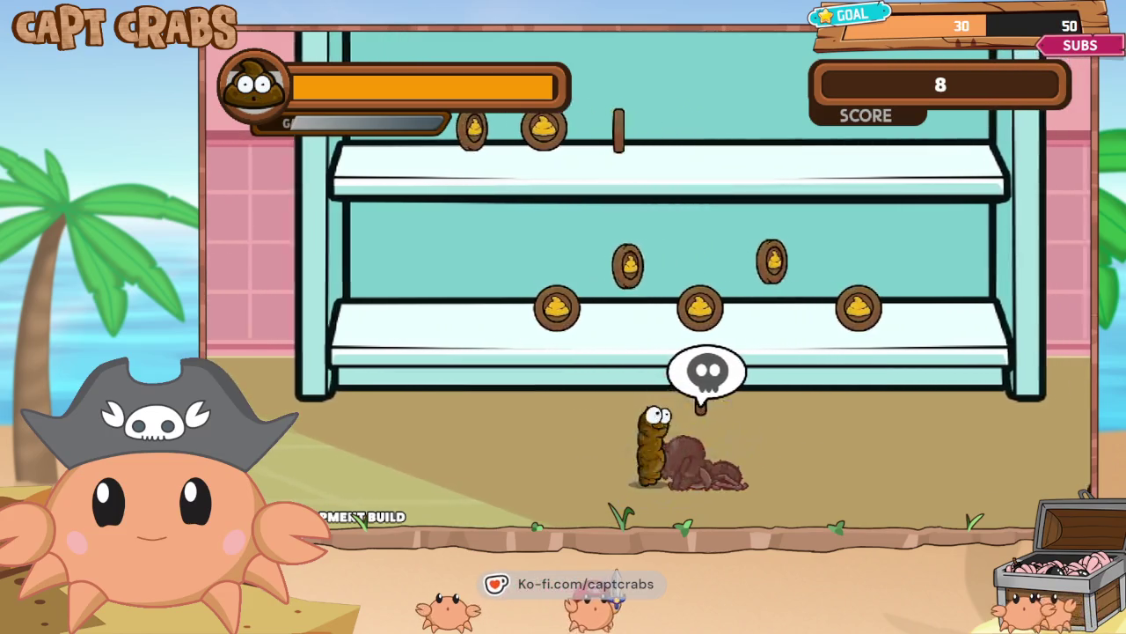
- Cross the vase, plunger and yellow blocks, then hop onto the blue pipe collecting coins
{"action": "key", "text": "Right"}
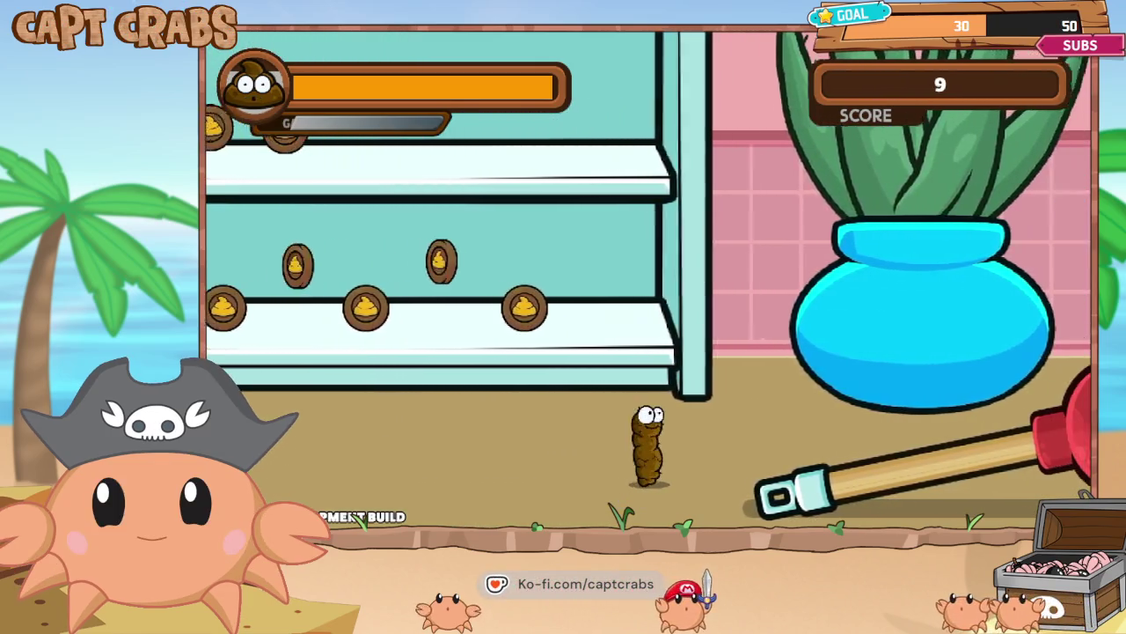
{"action": "key", "text": "Right"}
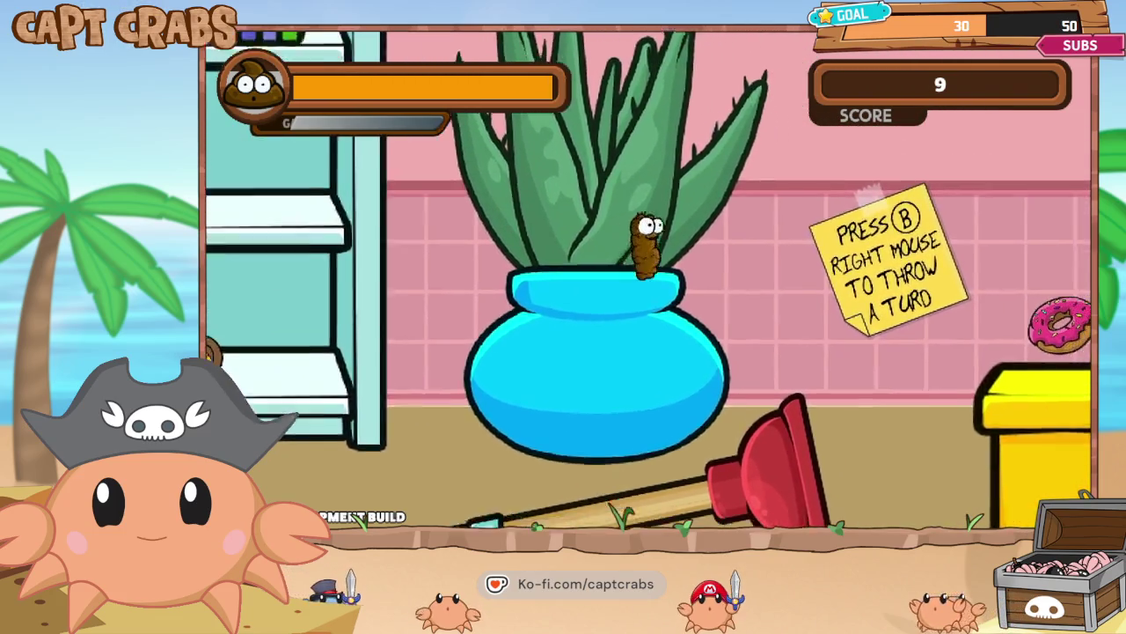
{"action": "key", "text": "Right"}
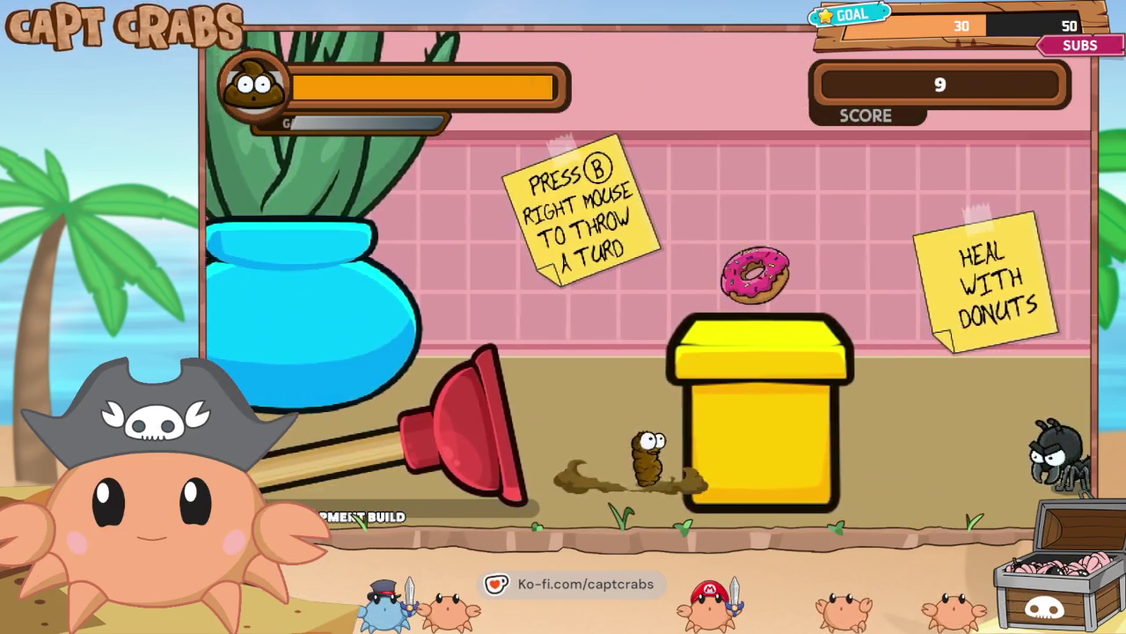
{"action": "key", "text": "space"}
{"action": "key", "text": "Right"}
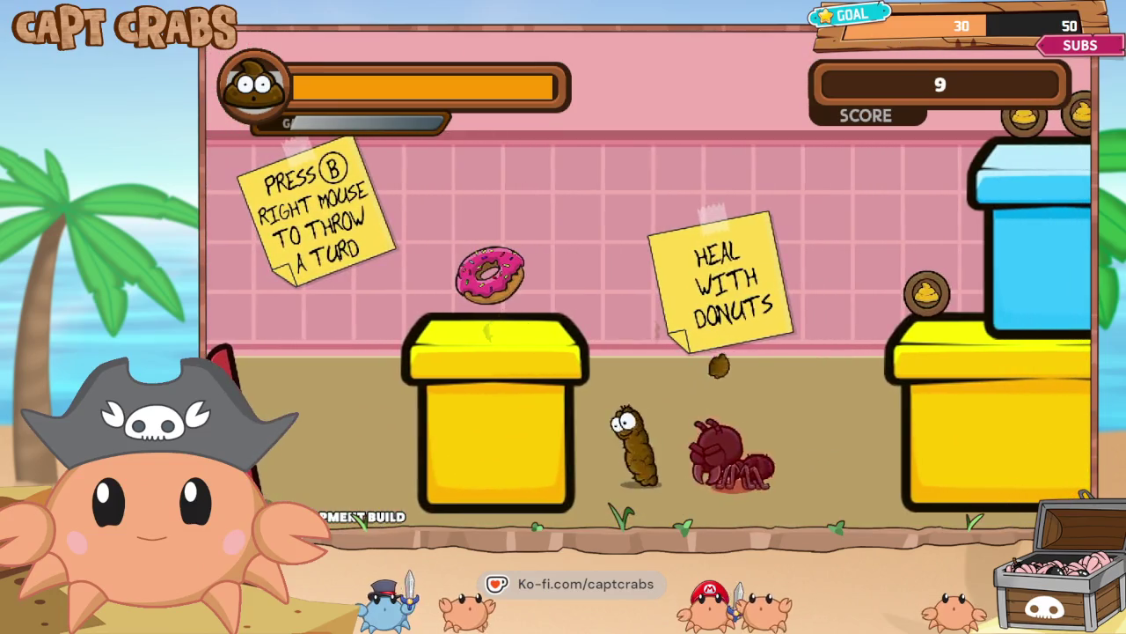
{"action": "key", "text": "Right"}
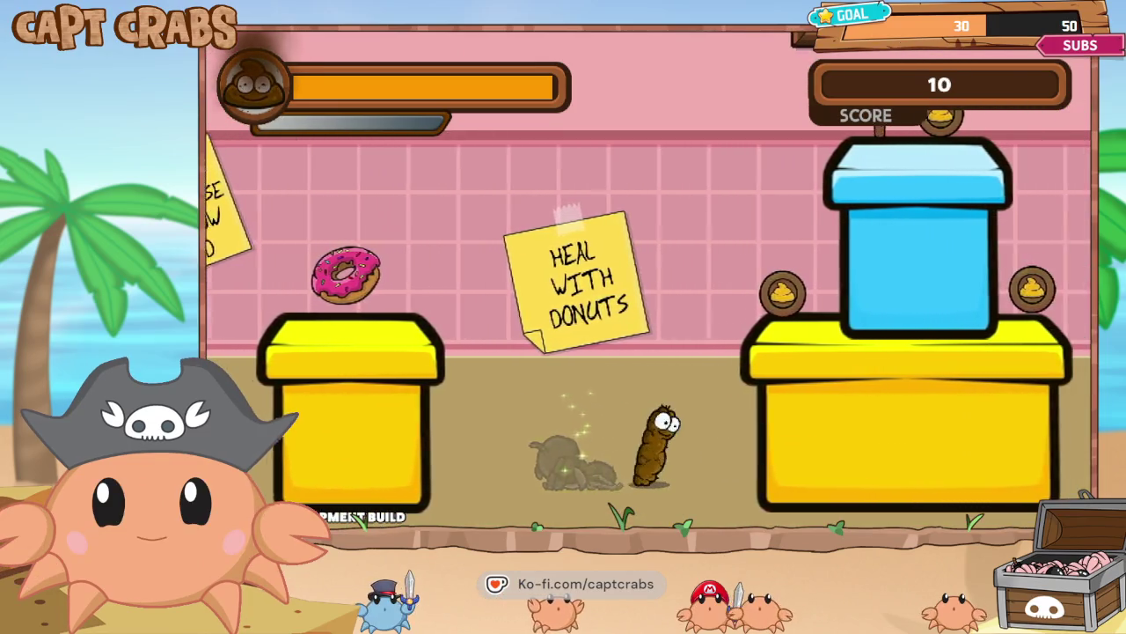
{"action": "key", "text": "space"}
{"action": "key", "text": "space"}
{"action": "key", "text": "Right"}
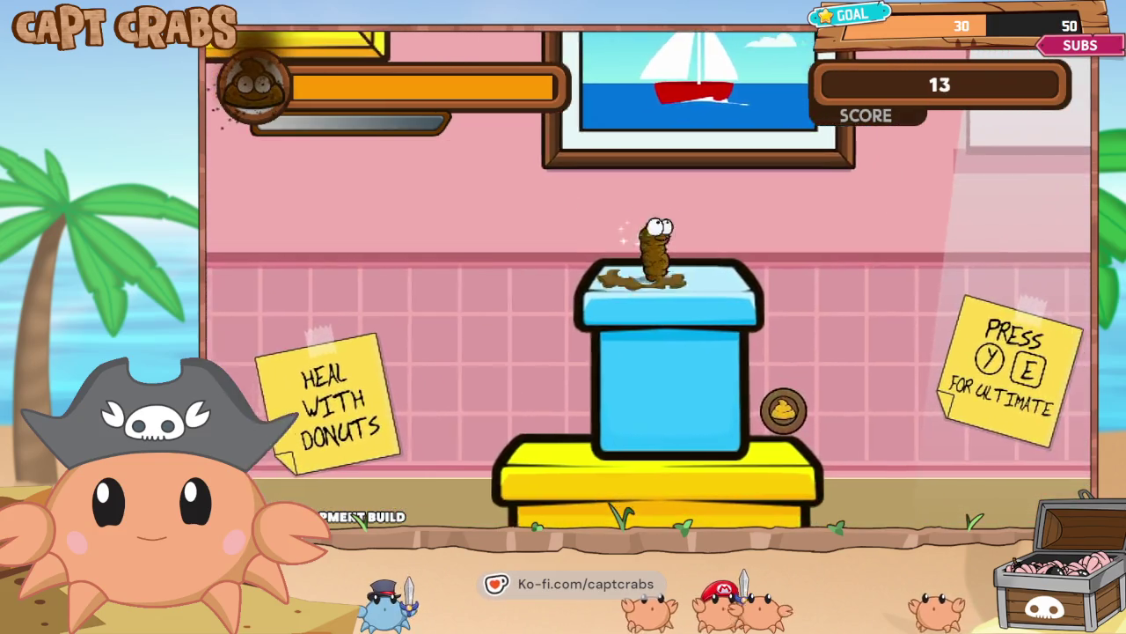
{"action": "key", "text": "Right"}
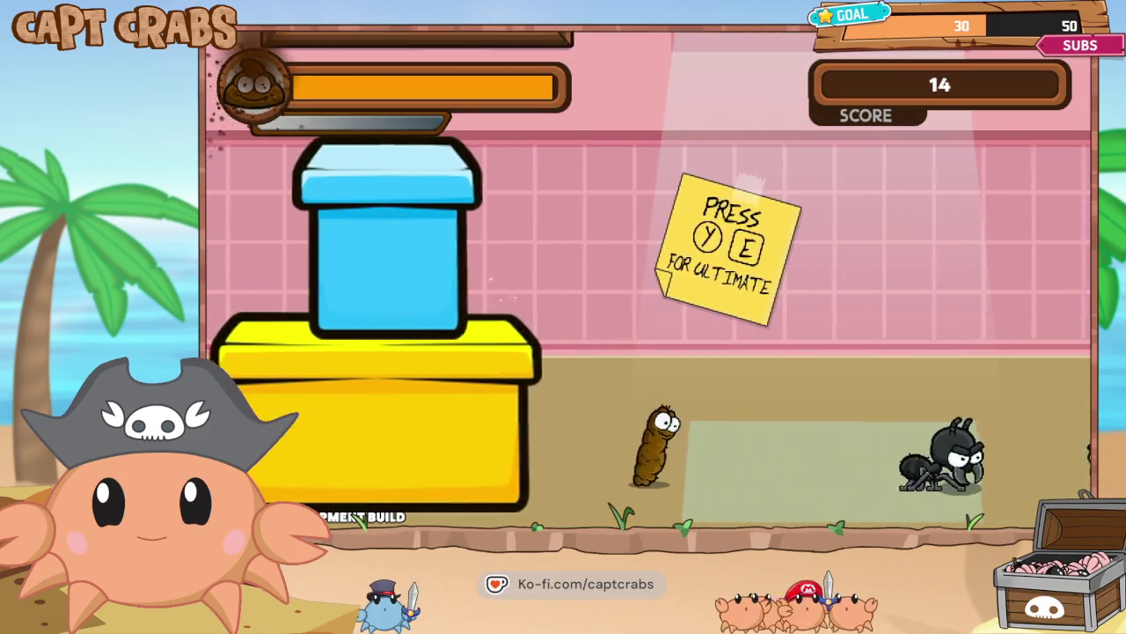
{"action": "key", "text": "space"}
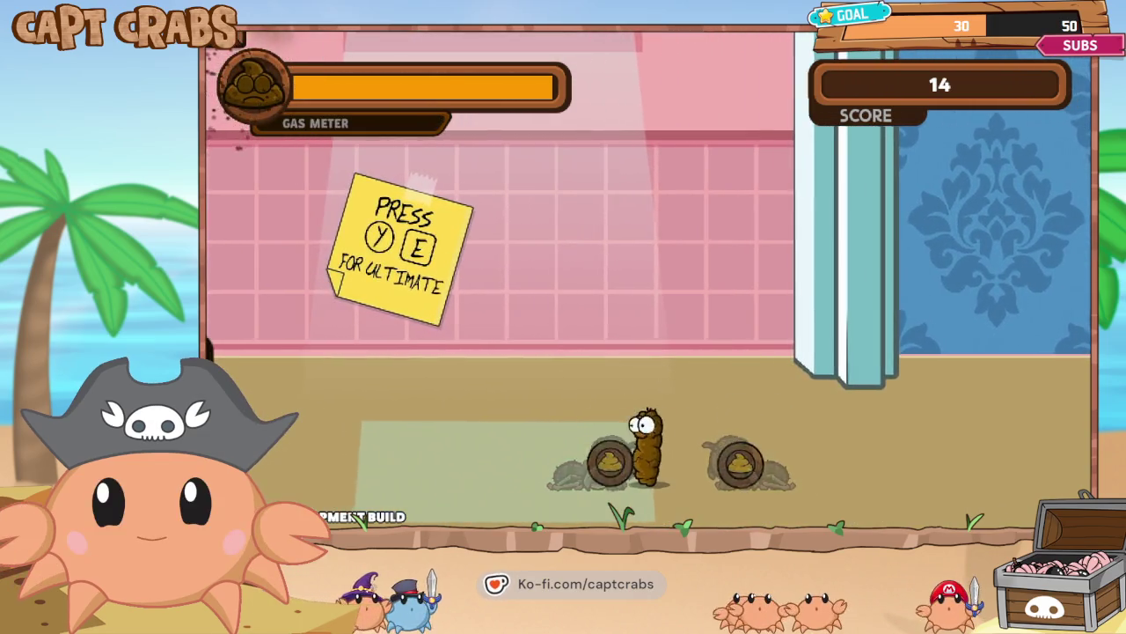
- Walk right into the blue room across the dressers, collecting coins and gassing the spider by the lamp
{"action": "key", "text": "Right"}
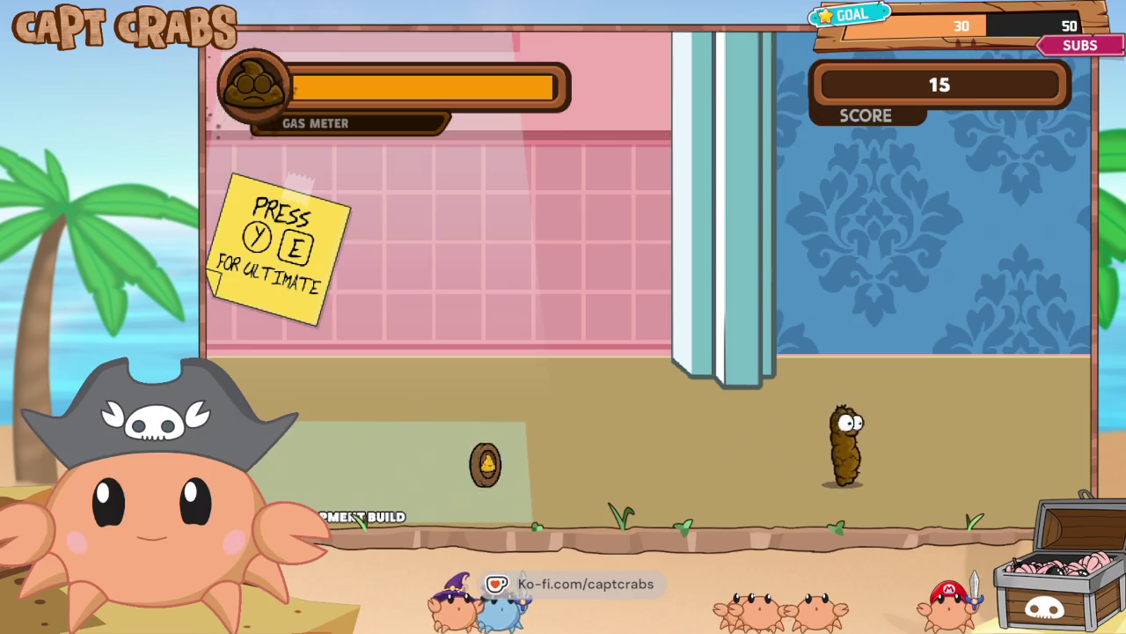
{"action": "key", "text": "Right"}
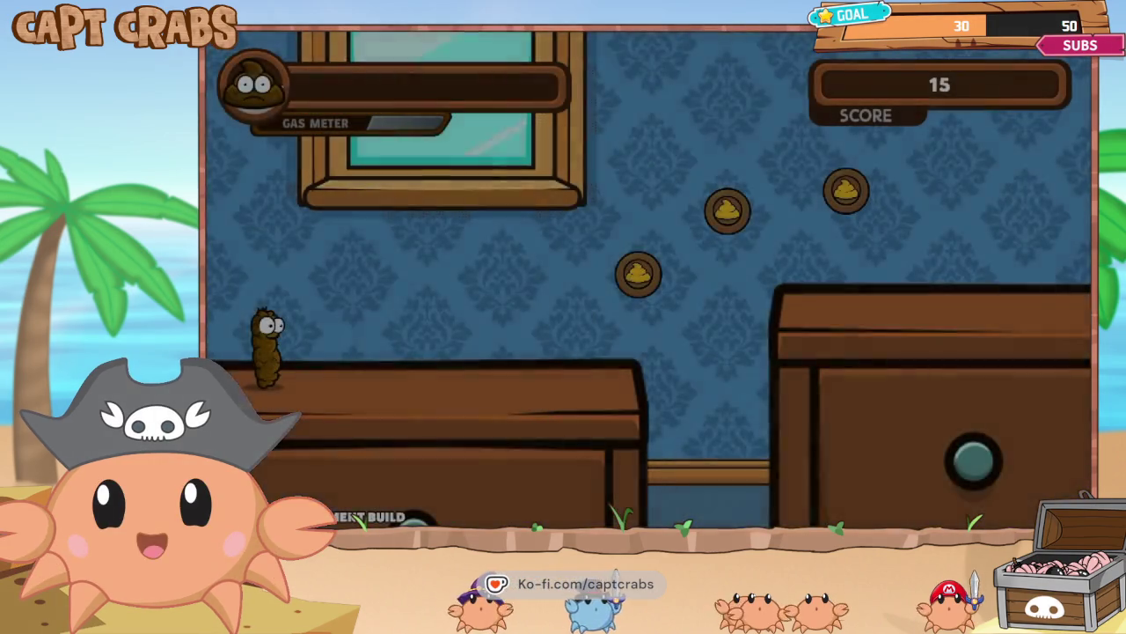
{"action": "key", "text": "Right"}
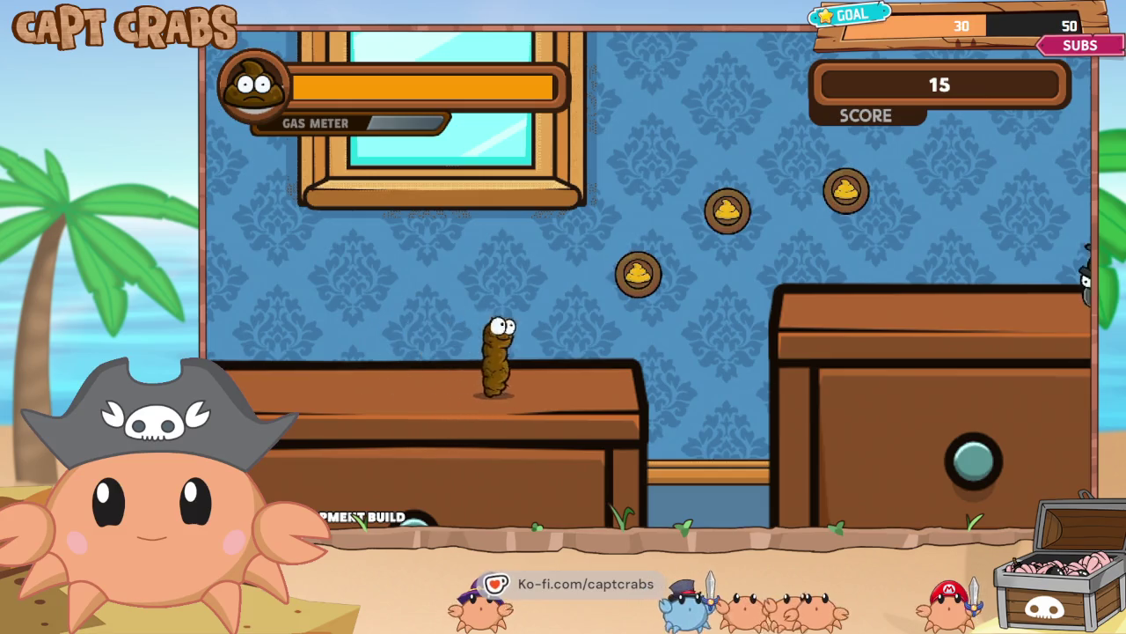
{"action": "key", "text": "Right"}
{"action": "key", "text": "Right"}
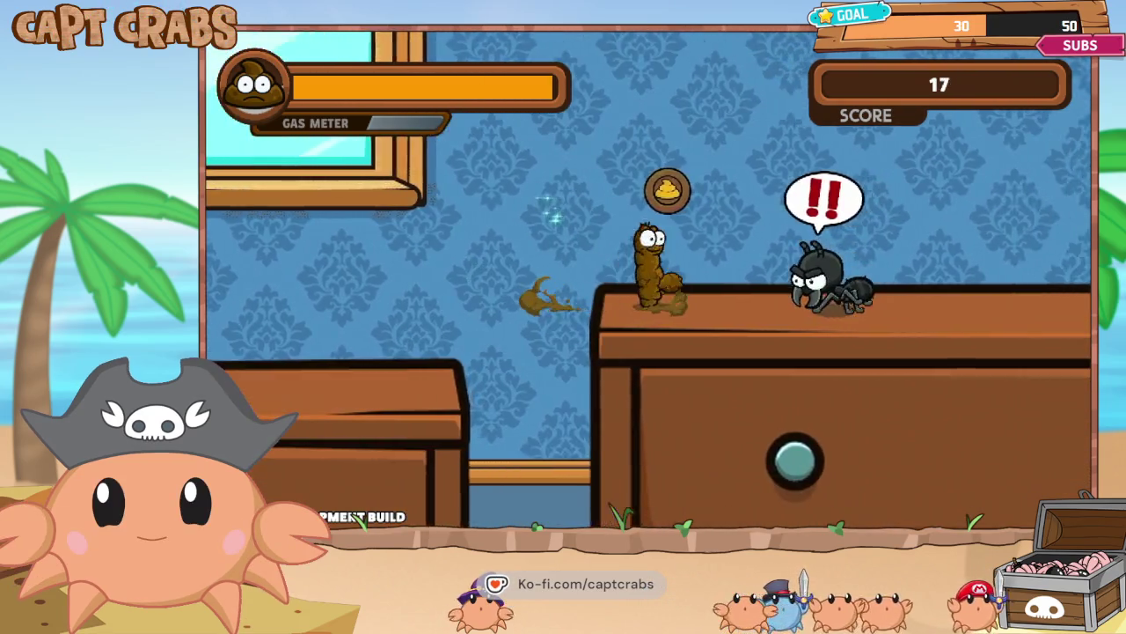
{"action": "key", "text": "Right"}
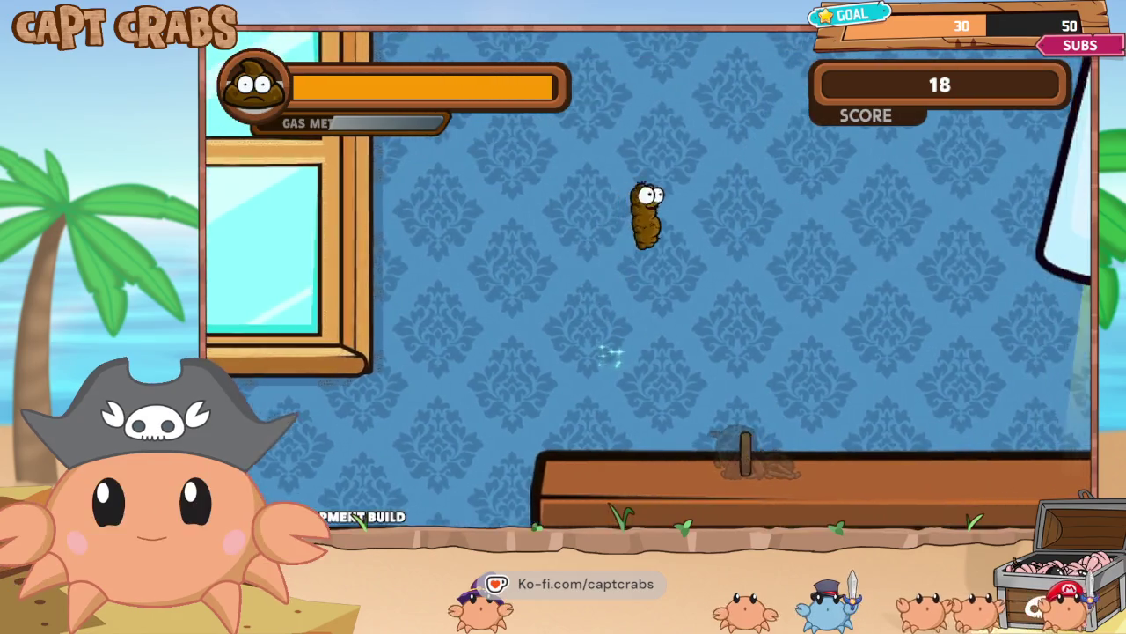
{"action": "key", "text": "Right"}
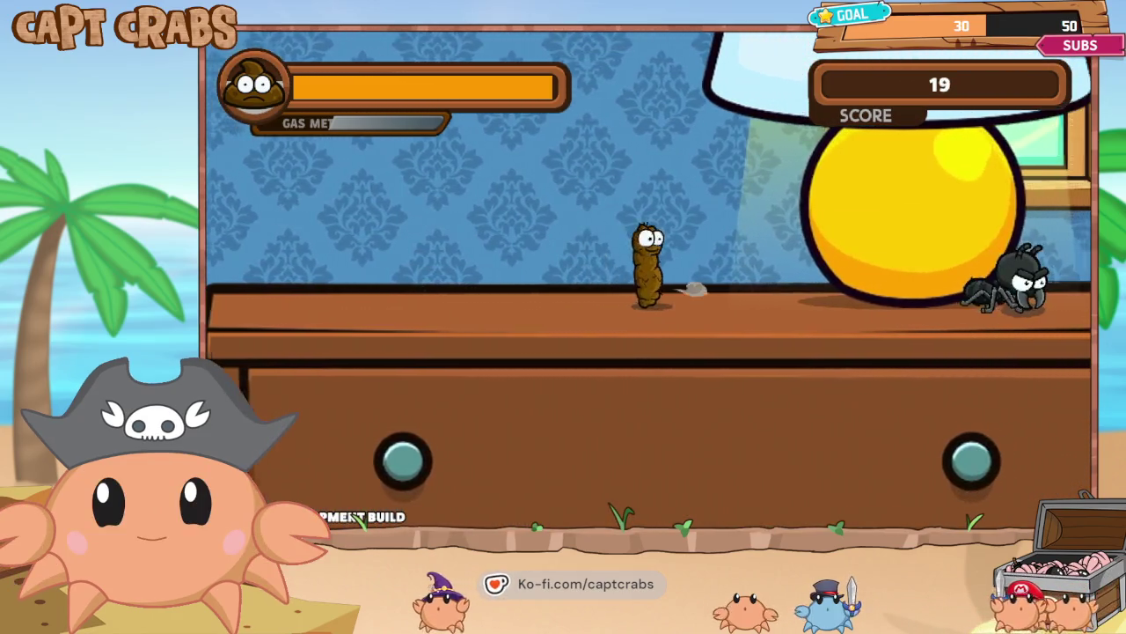
{"action": "key", "text": "Right"}
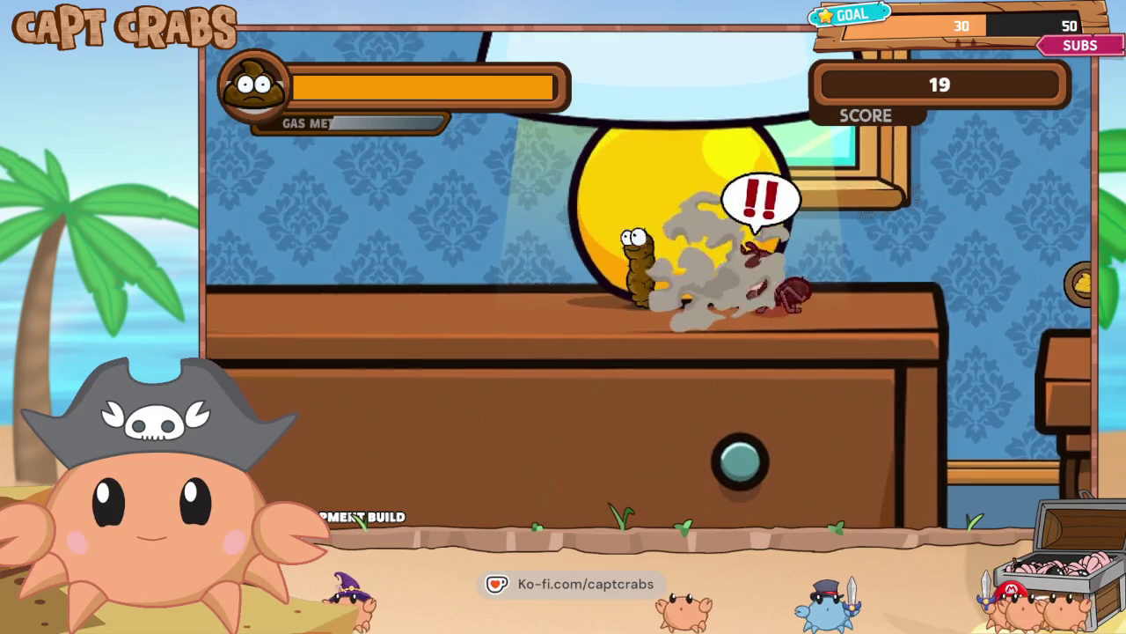
{"action": "key", "text": "Right"}
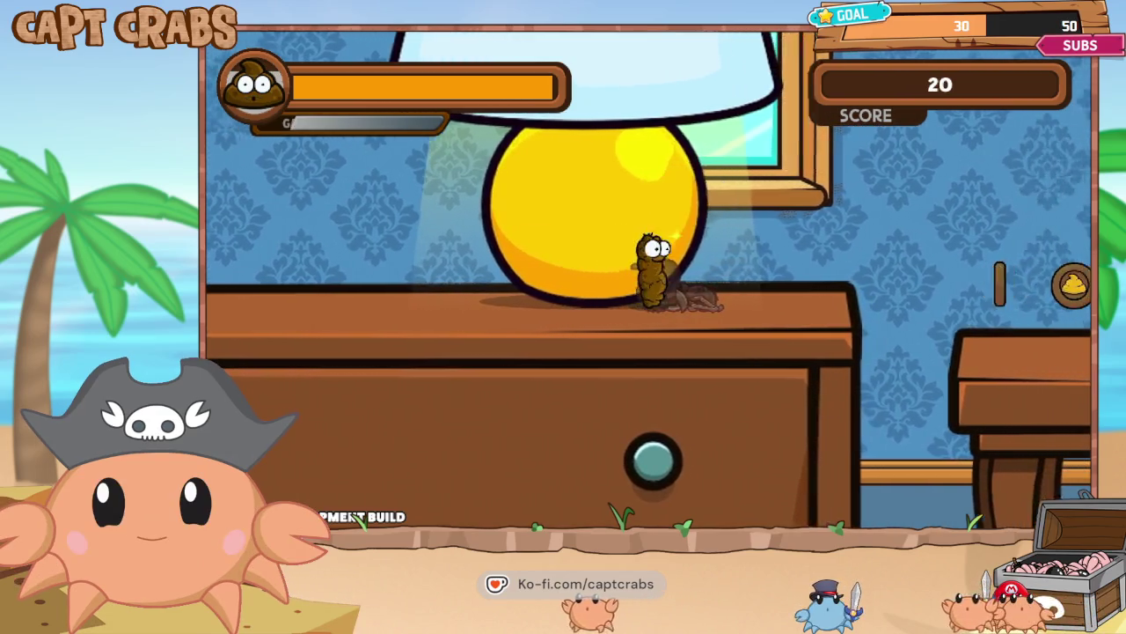
{"action": "key", "text": "Right"}
{"action": "key", "text": "Up"}
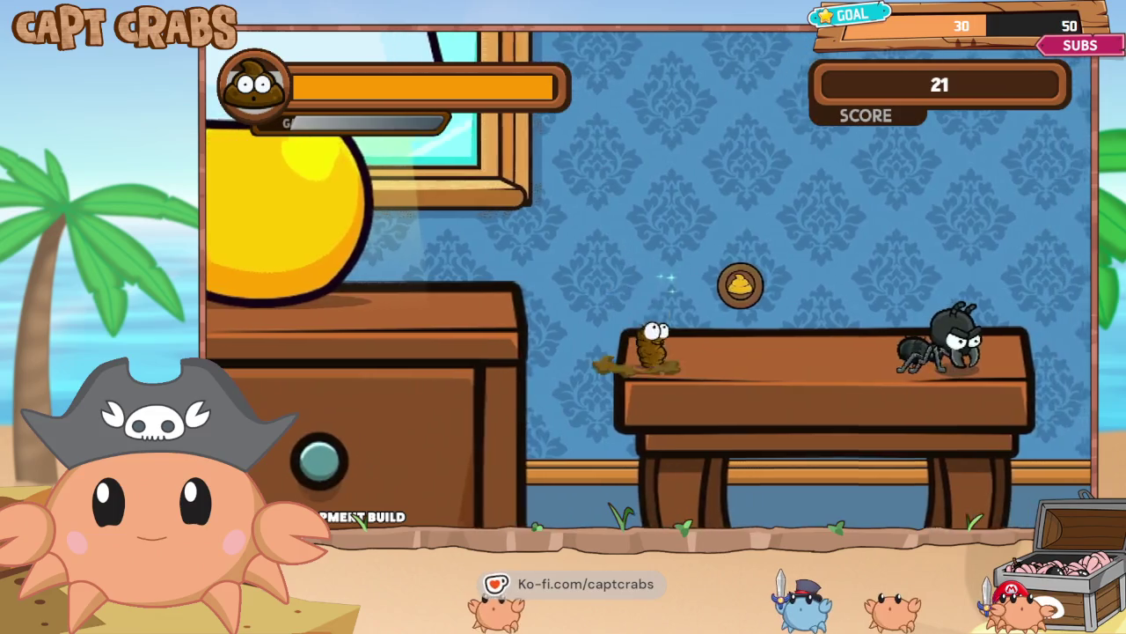
- Gas the ant on the table, climb the dresser drawer and bookshelf, and defeat the spider
{"action": "key", "text": "Left"}
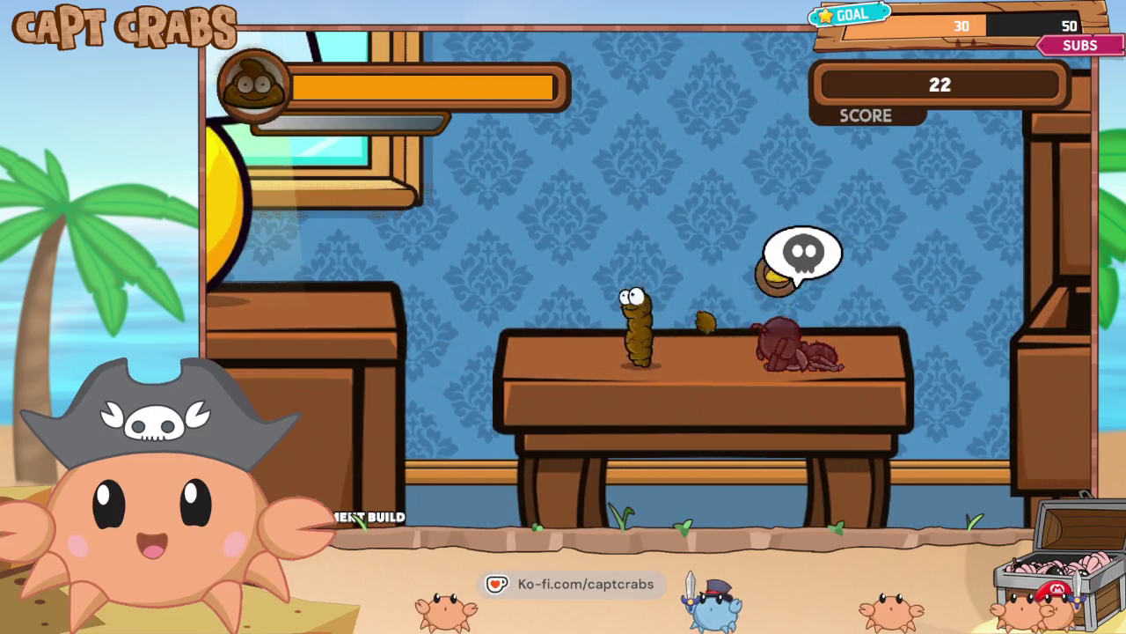
{"action": "key", "text": "Right"}
{"action": "key", "text": "Up"}
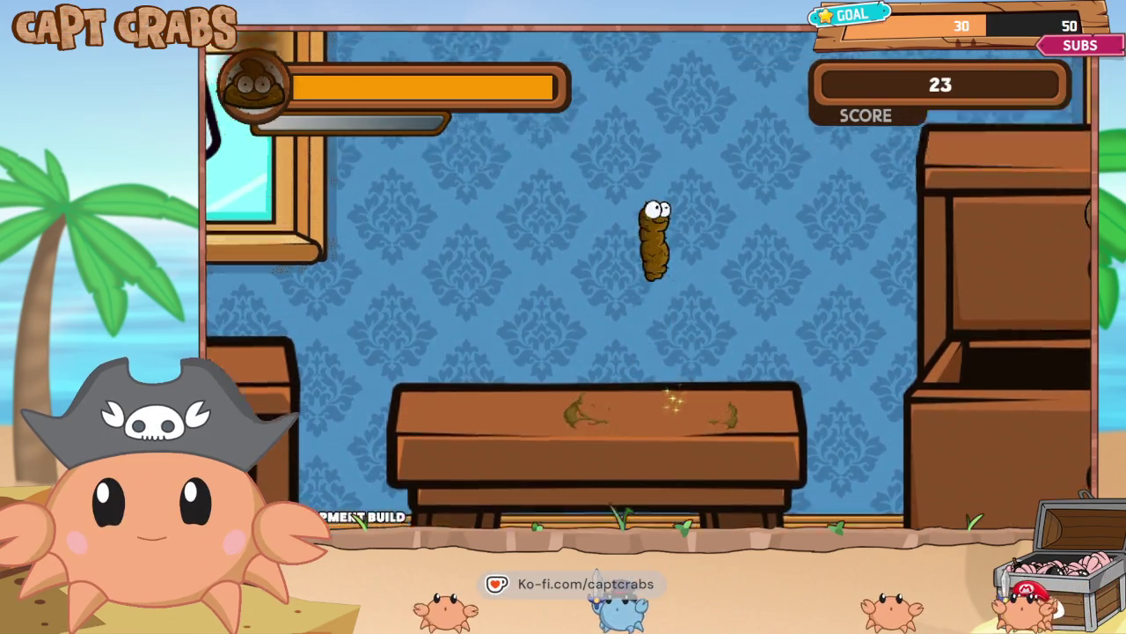
{"action": "key", "text": "Up"}
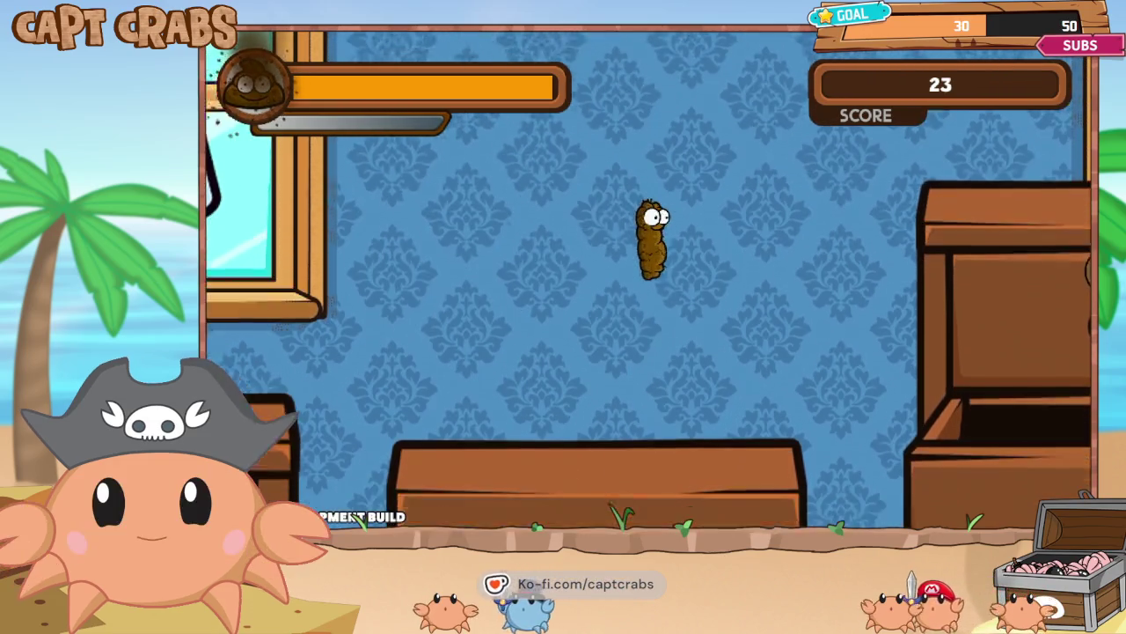
{"action": "key", "text": "Right"}
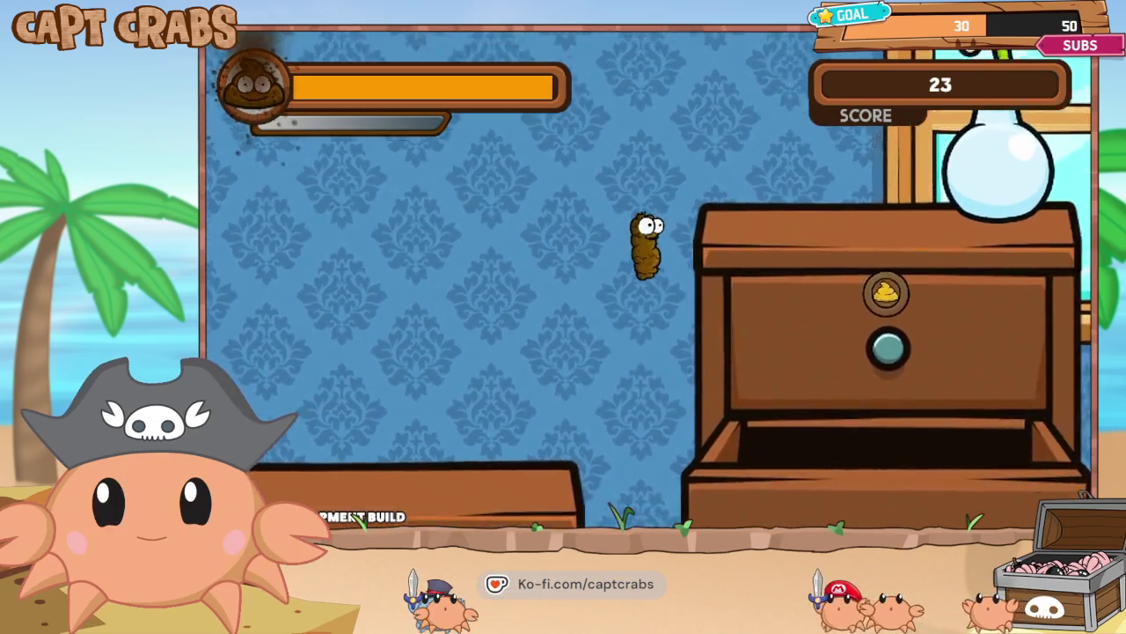
{"action": "key", "text": "Up"}
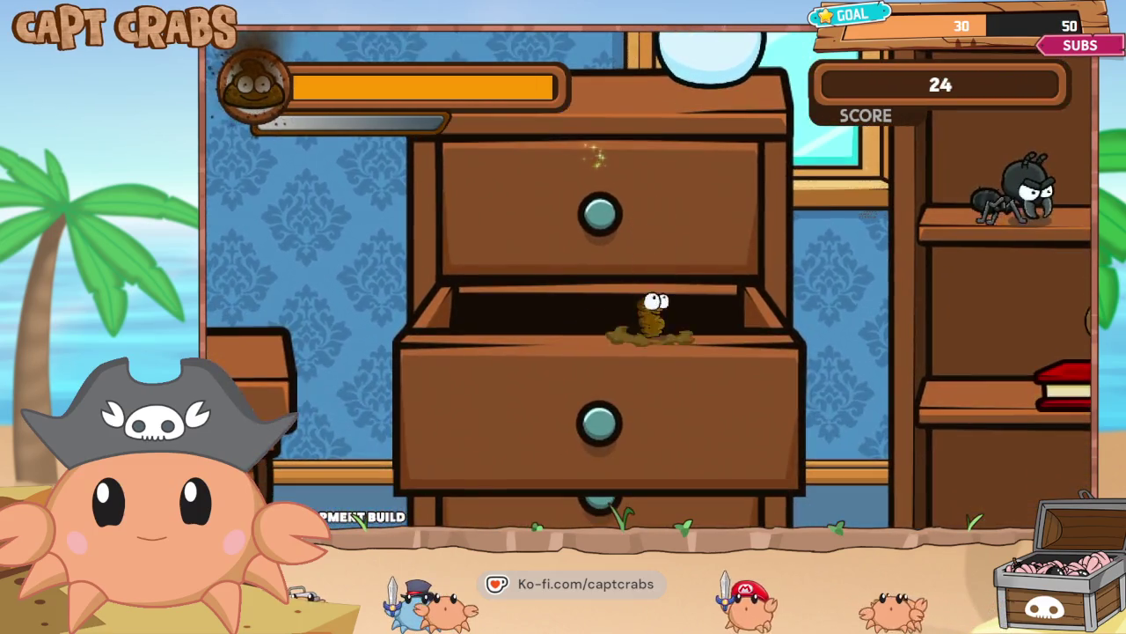
{"action": "key", "text": "Left"}
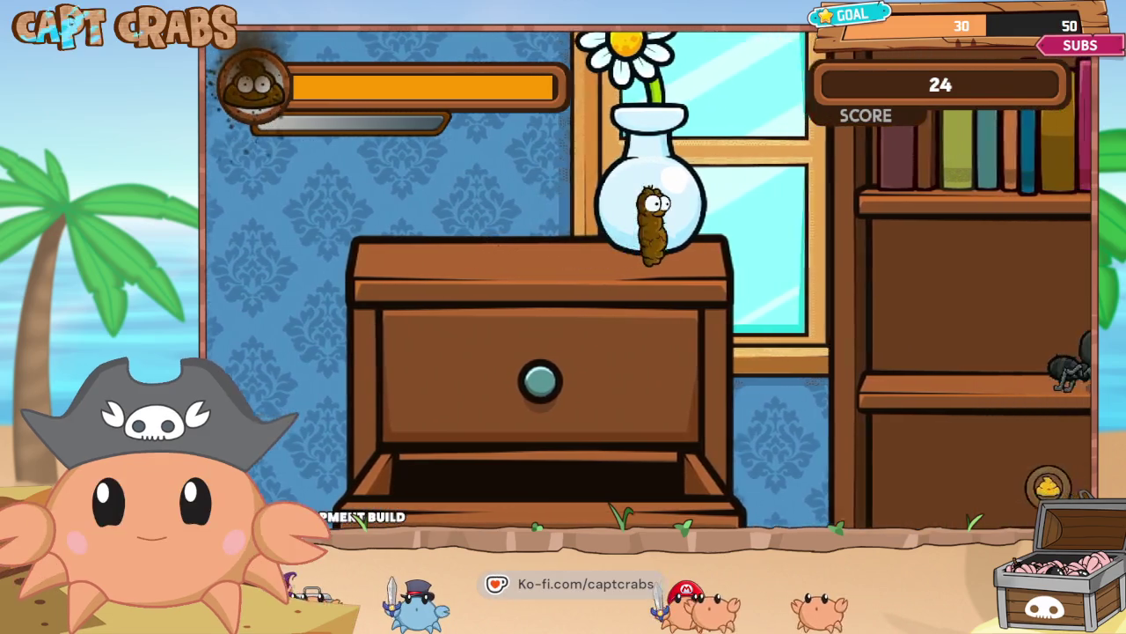
{"action": "key", "text": "Right"}
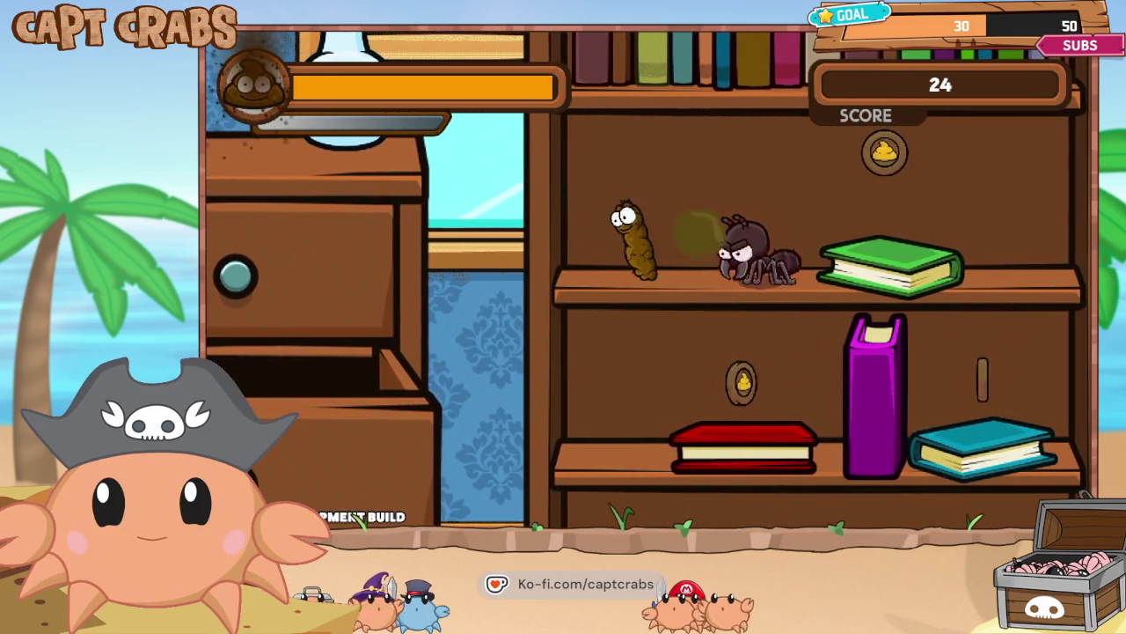
{"action": "key", "text": "Right"}
{"action": "key", "text": "Up"}
{"action": "key", "text": "Right"}
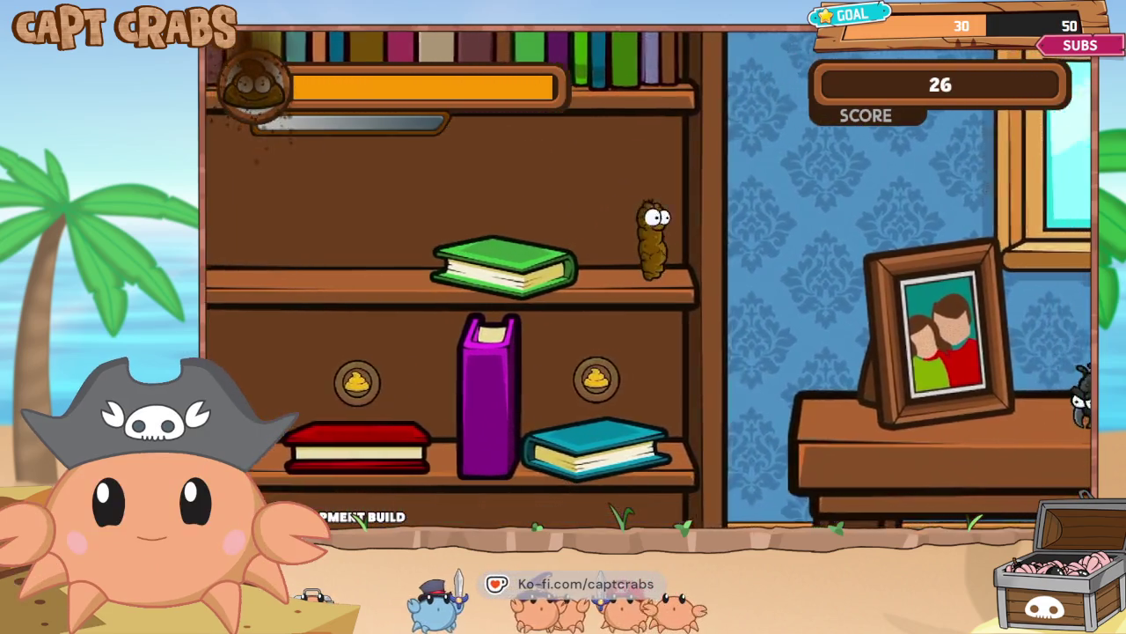
{"action": "key", "text": "Up"}
{"action": "key", "text": "Right"}
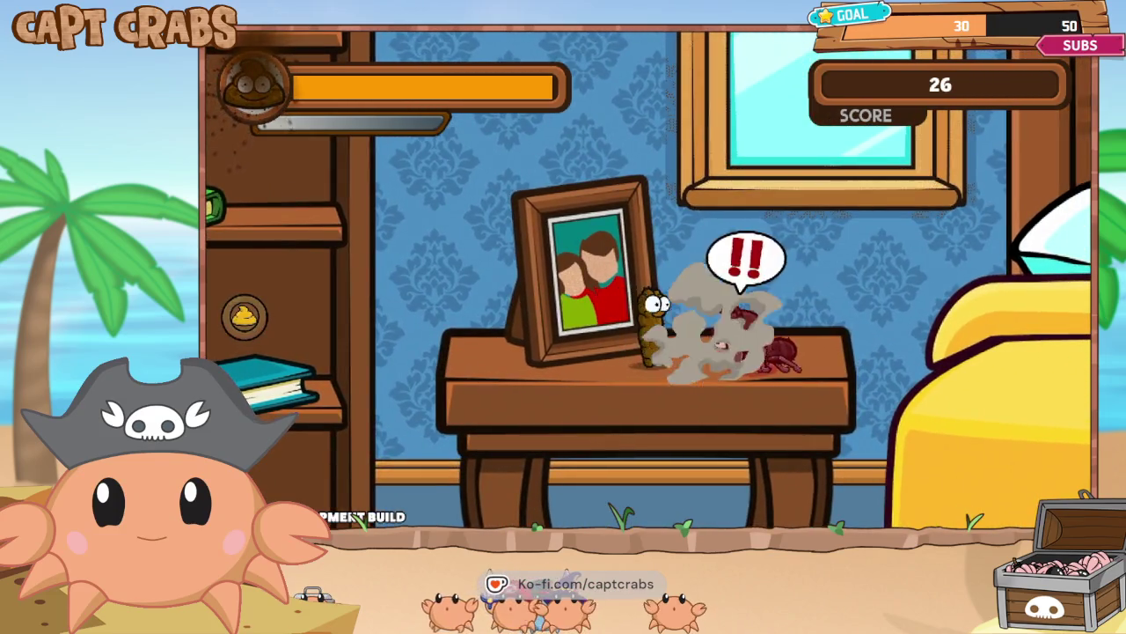
- Hop across the window sill onto the bed, grabbing coins and gassing the ant there
{"action": "key", "text": "Right"}
{"action": "key", "text": "Up"}
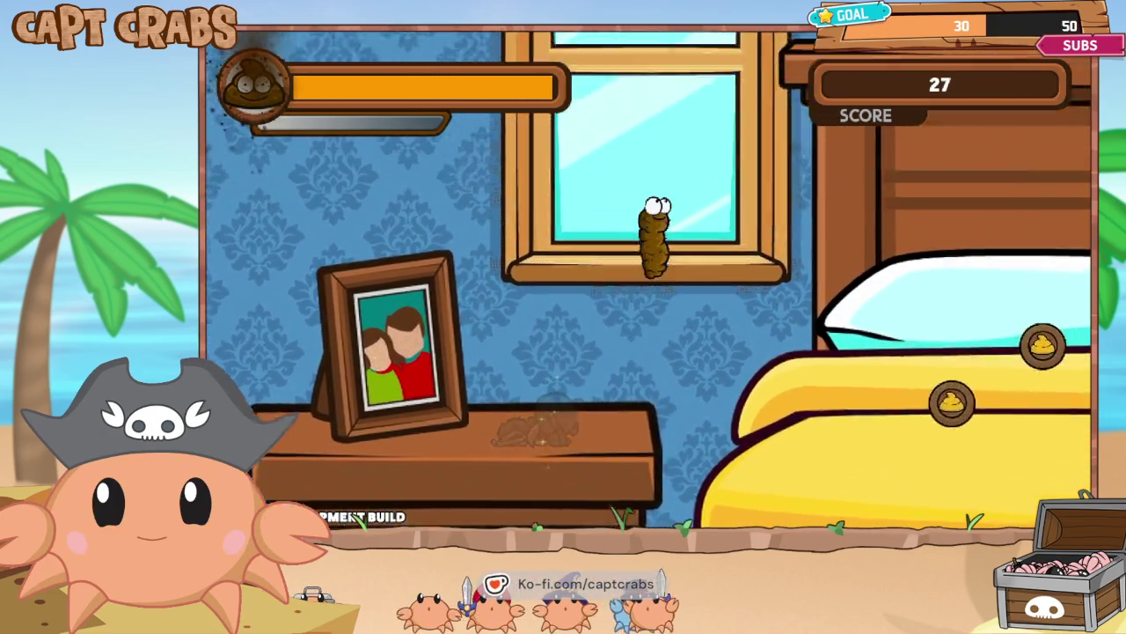
{"action": "key", "text": "Right"}
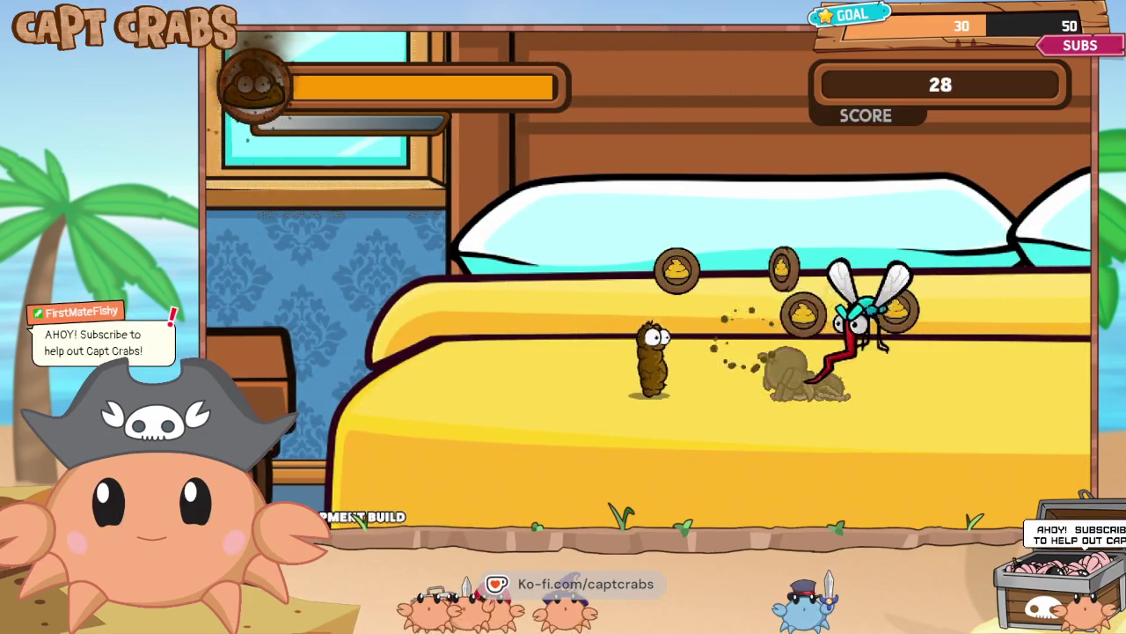
{"action": "key", "text": "Right"}
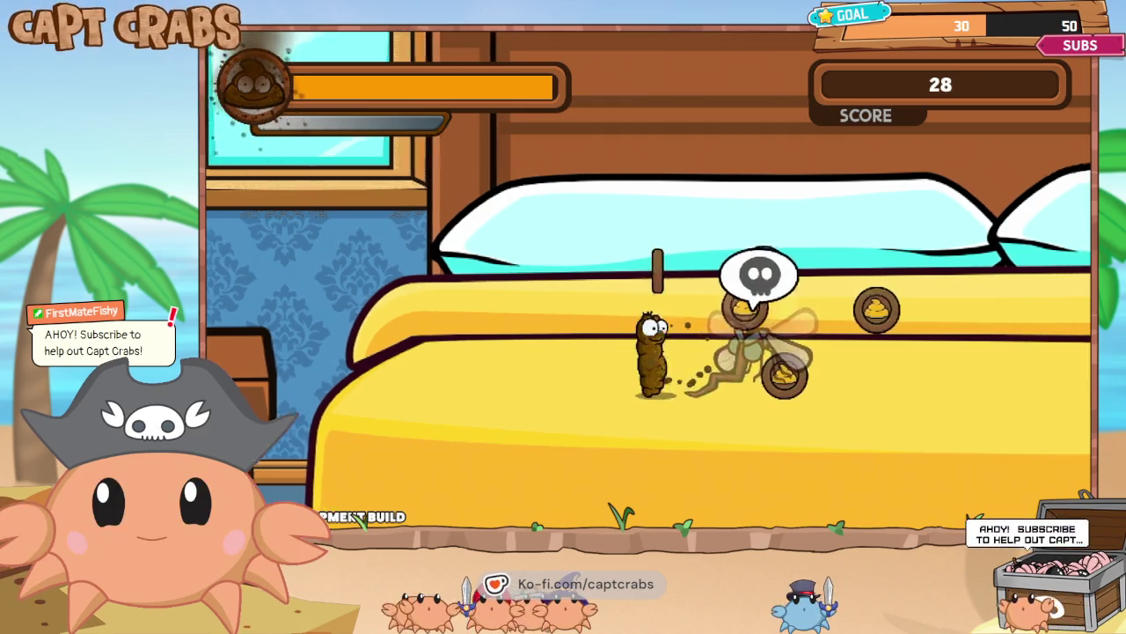
{"action": "key", "text": "Up"}
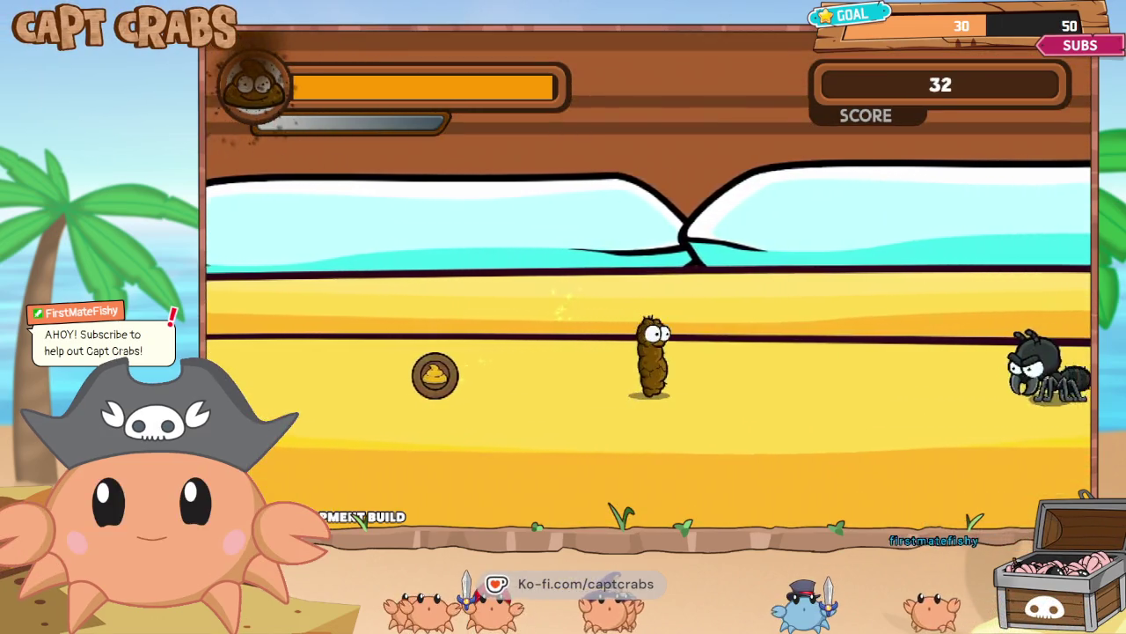
{"action": "key", "text": "space"}
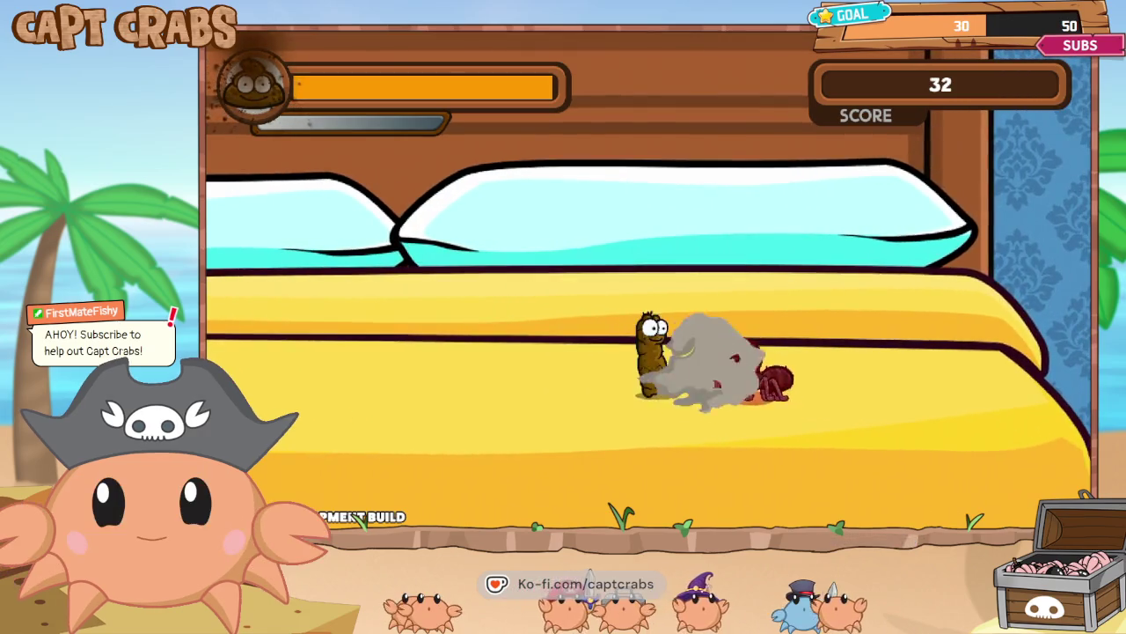
{"action": "key", "text": "Right"}
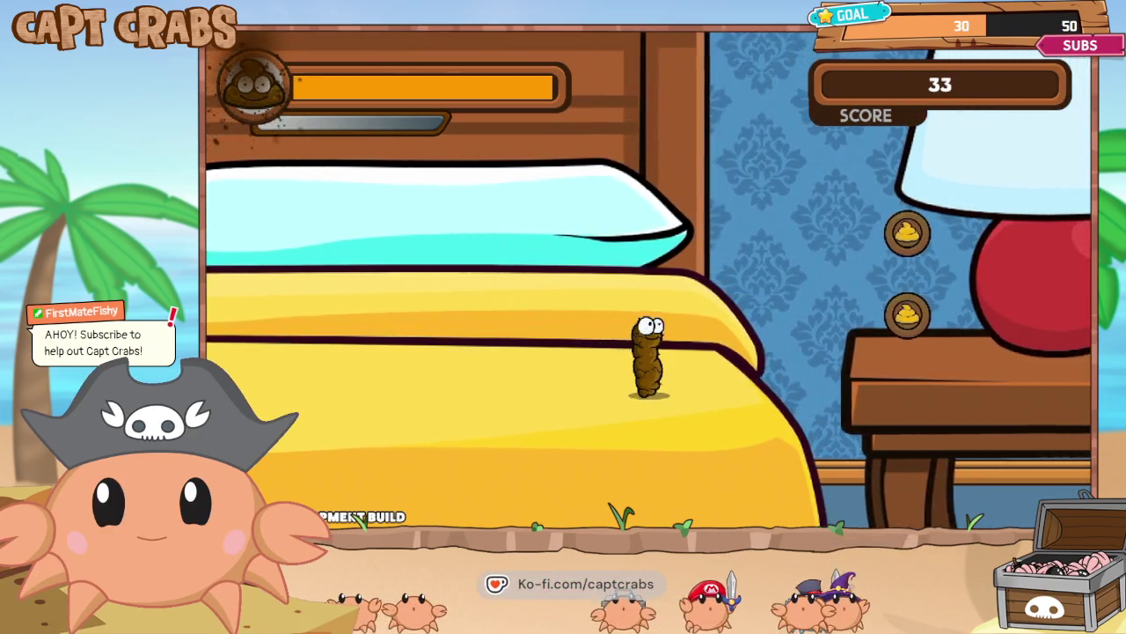
{"action": "key", "text": "Up"}
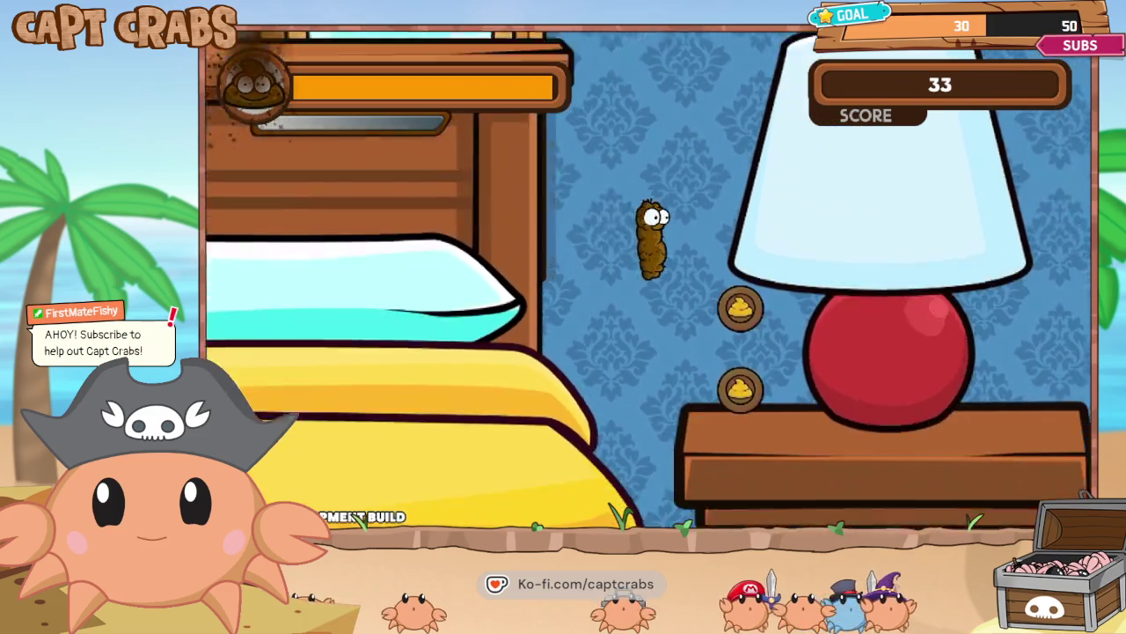
{"action": "key", "text": "Up"}
- Cross the nightstand to the computer desk, gassing the ants and collecting two coins
{"action": "key", "text": "Right"}
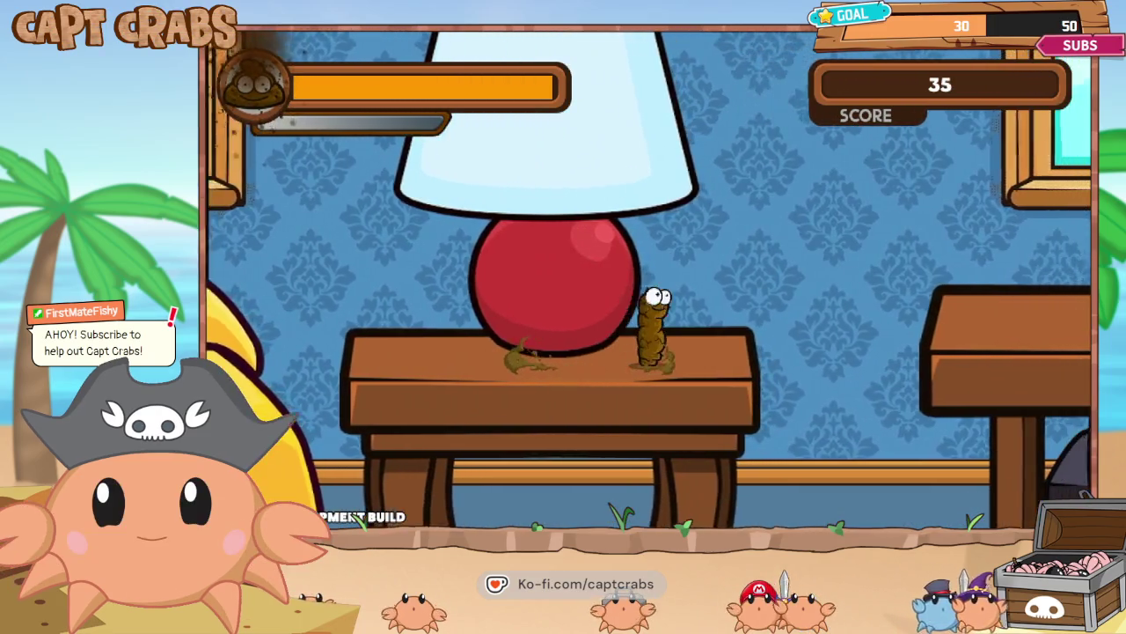
{"action": "key", "text": "Up"}
{"action": "key", "text": "Right"}
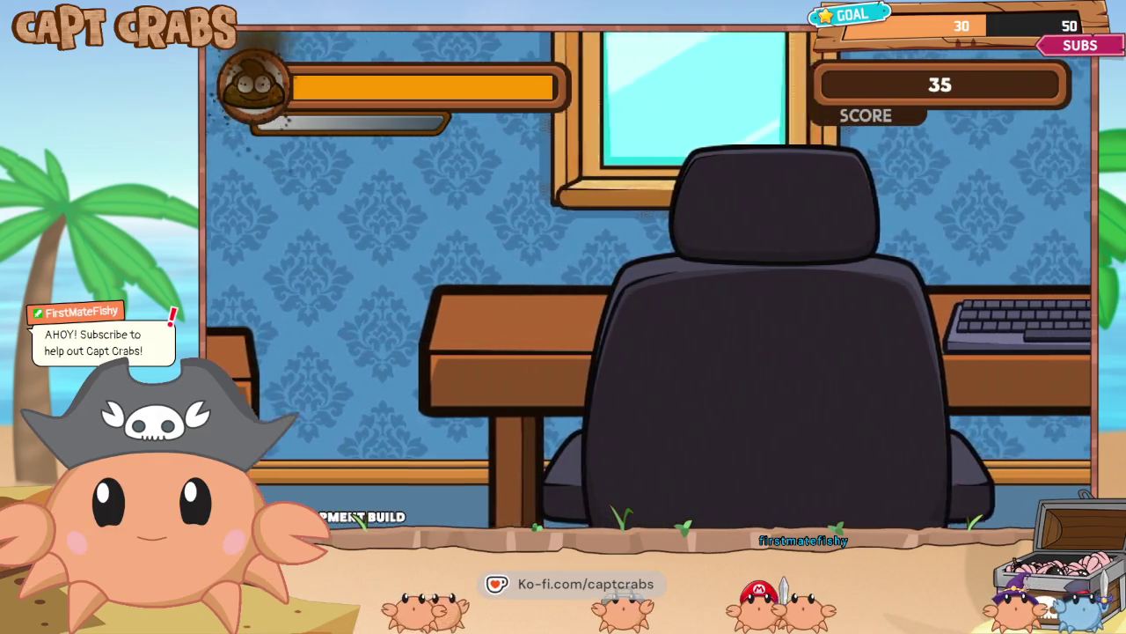
{"action": "key", "text": "Right"}
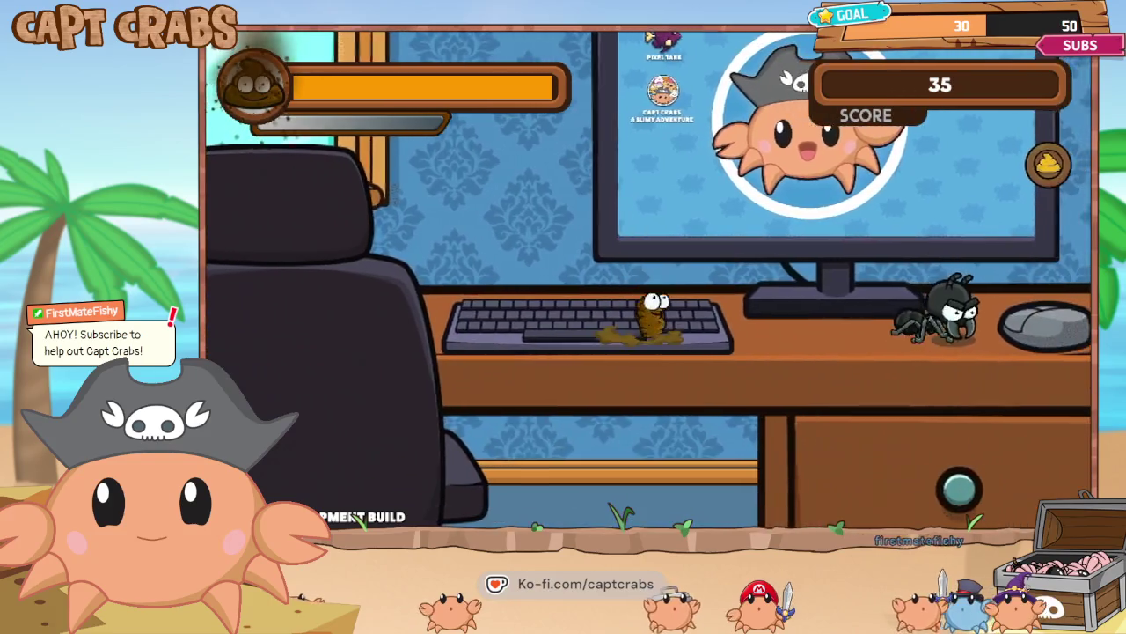
{"action": "key", "text": "Right"}
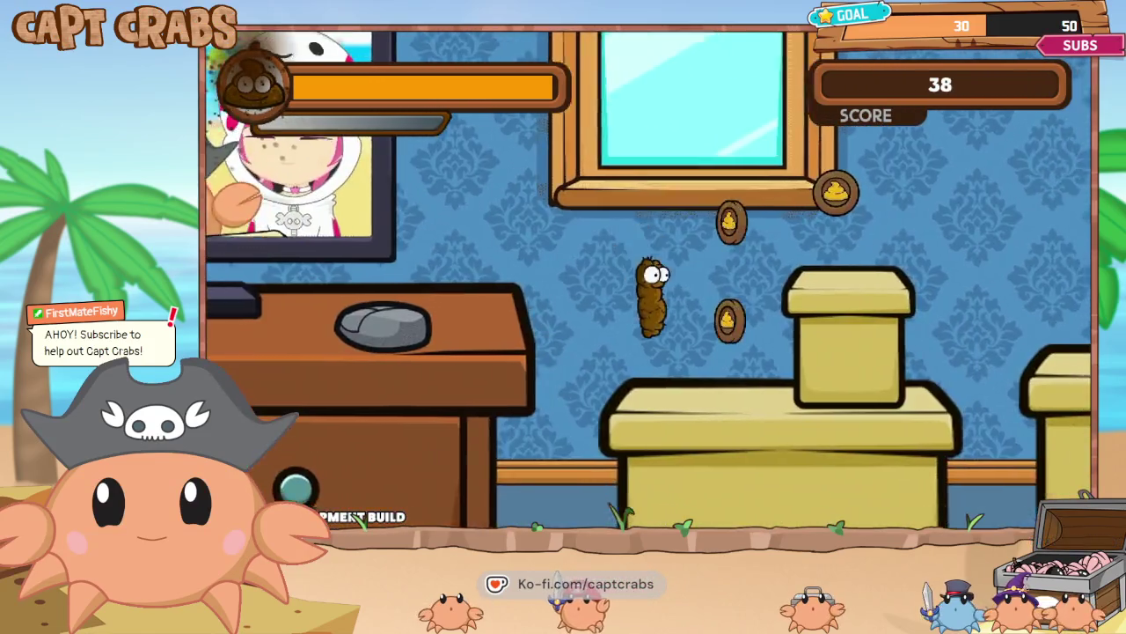
{"action": "key", "text": "Right"}
{"action": "key", "text": "space"}
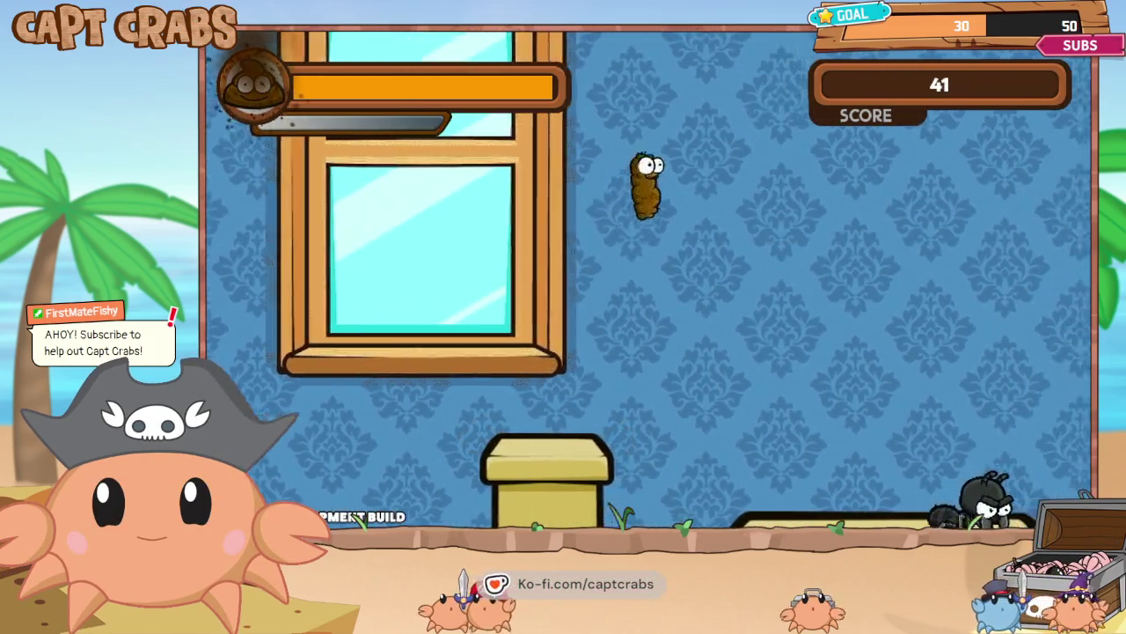
{"action": "key", "text": "Right"}
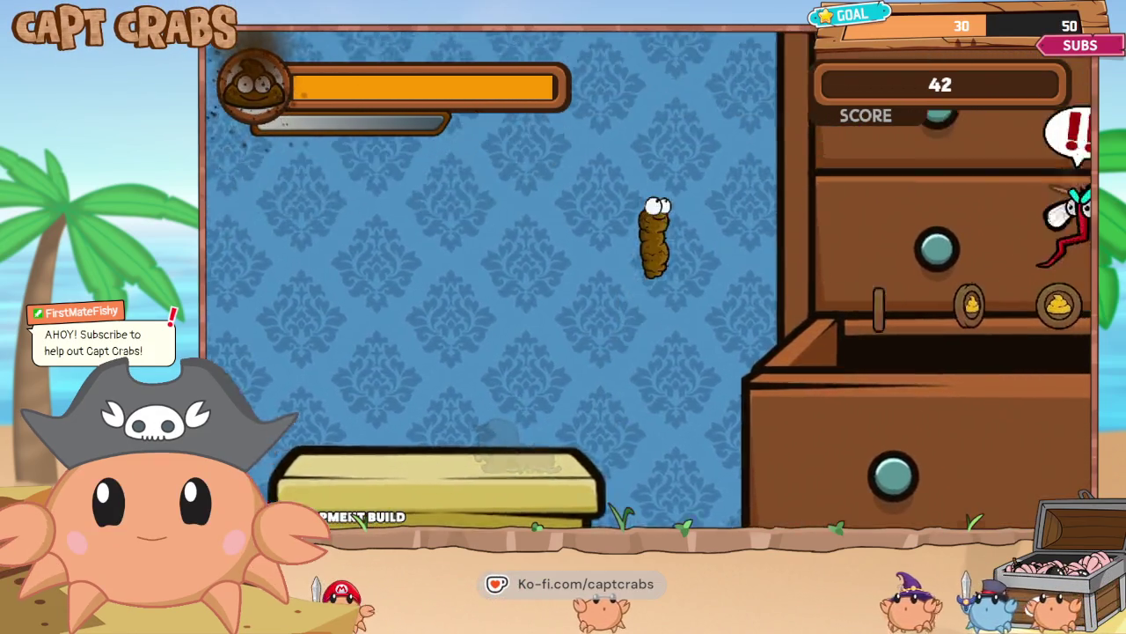
- Defeat the mosquito along the drawer and collect the remaining coins, reaching a score of 47
{"action": "key", "text": "Left"}
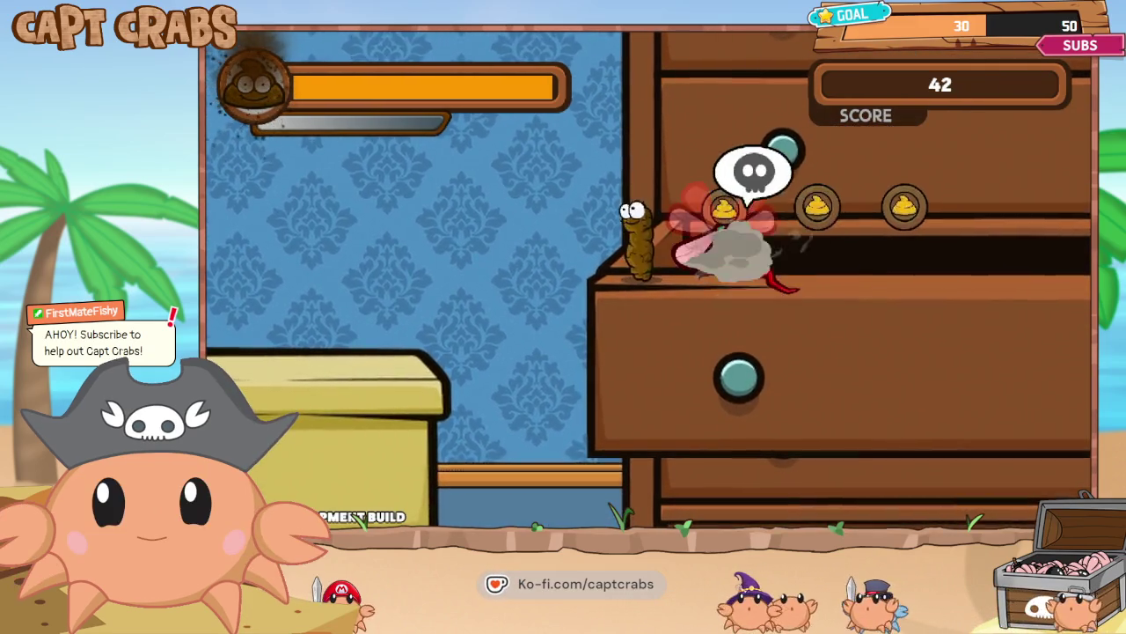
{"action": "key", "text": "Right"}
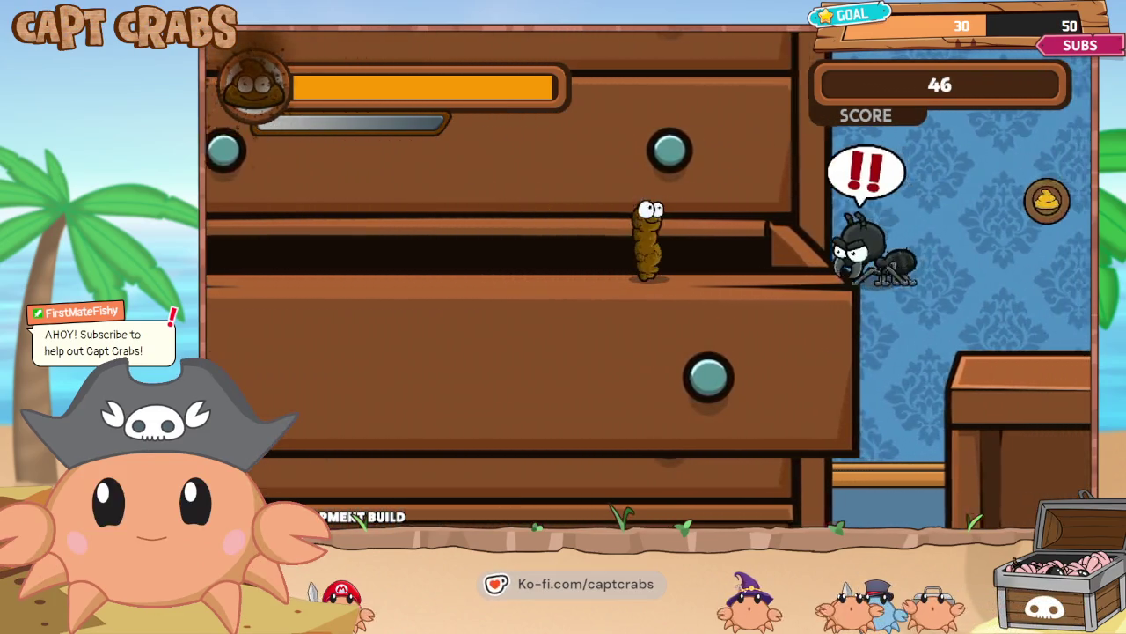
{"action": "key", "text": "Right"}
{"action": "key", "text": "Left"}
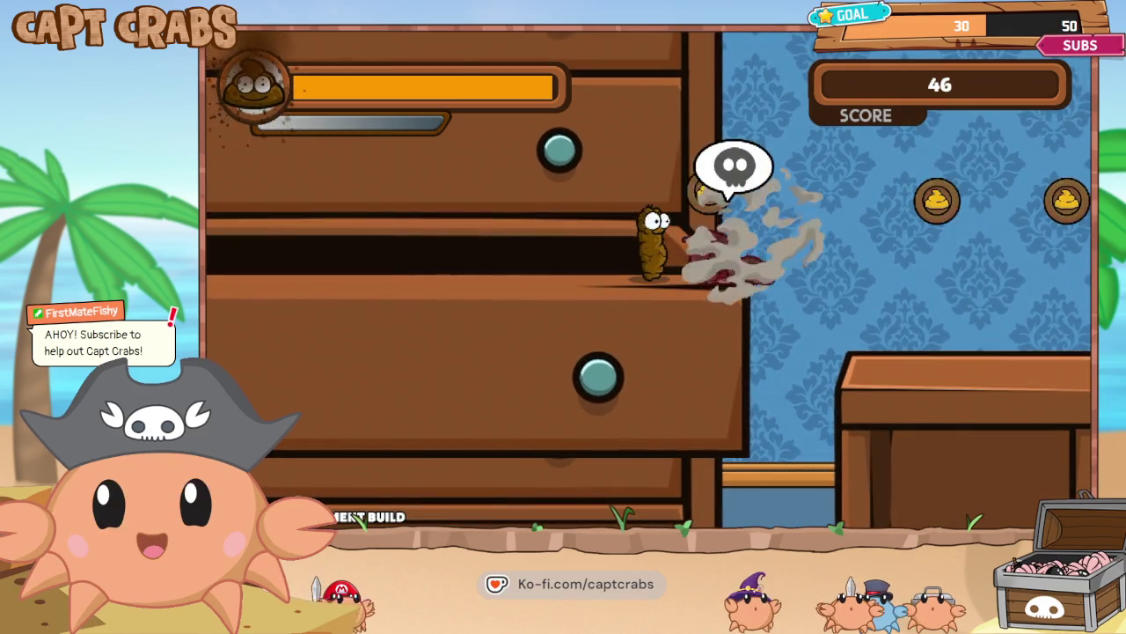
{"action": "key", "text": "Right"}
{"action": "key", "text": "space"}
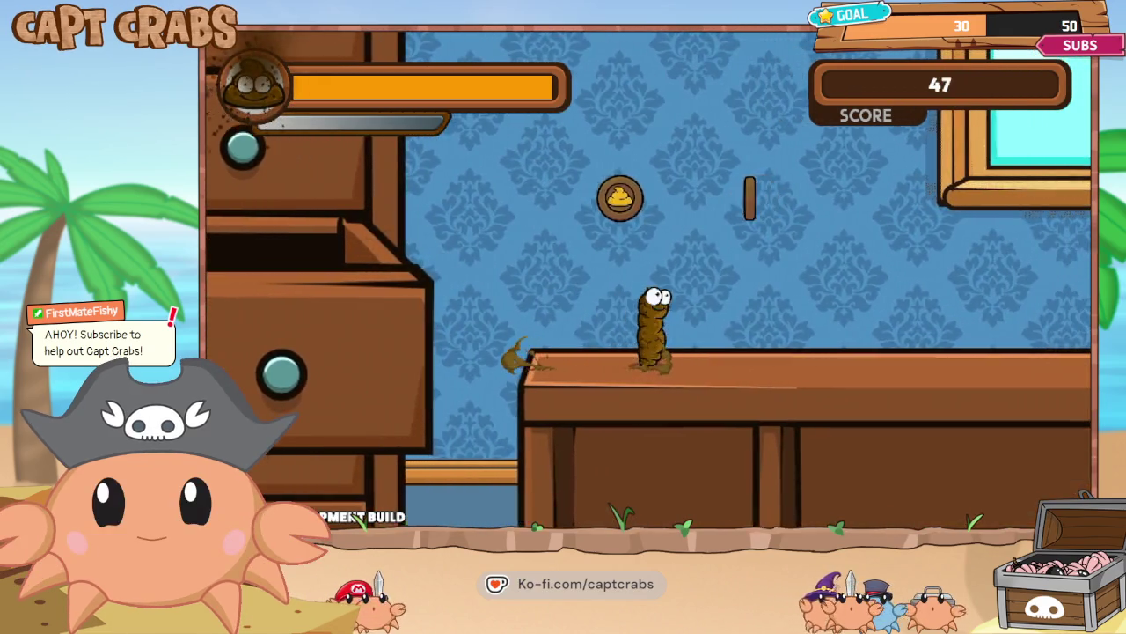
{"action": "key", "text": "Right"}
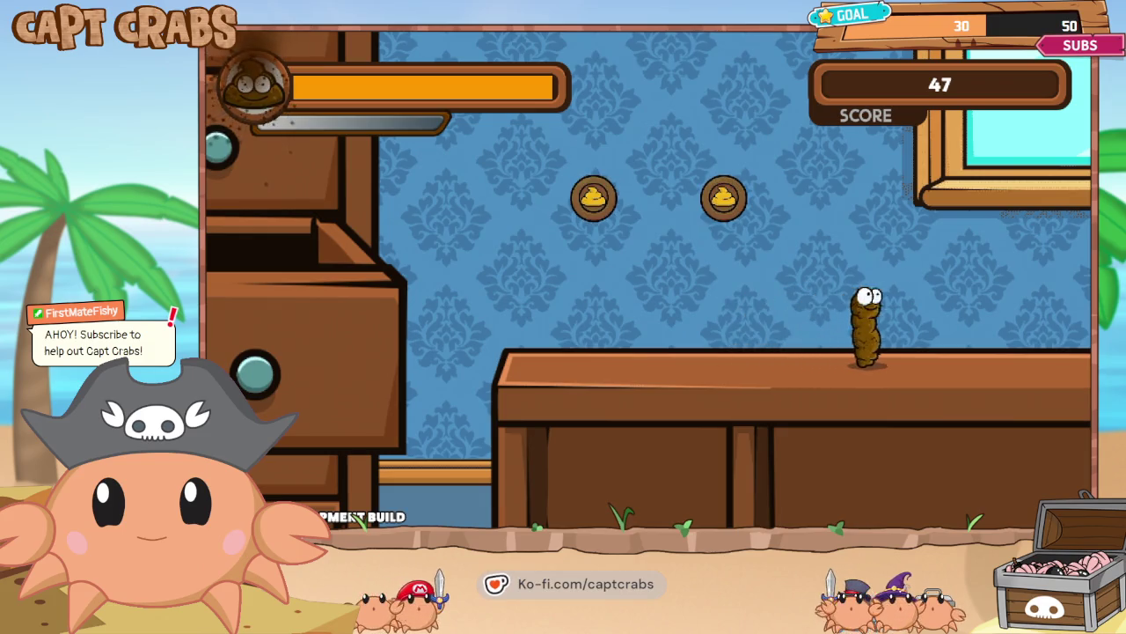
{"action": "key", "text": "Right"}
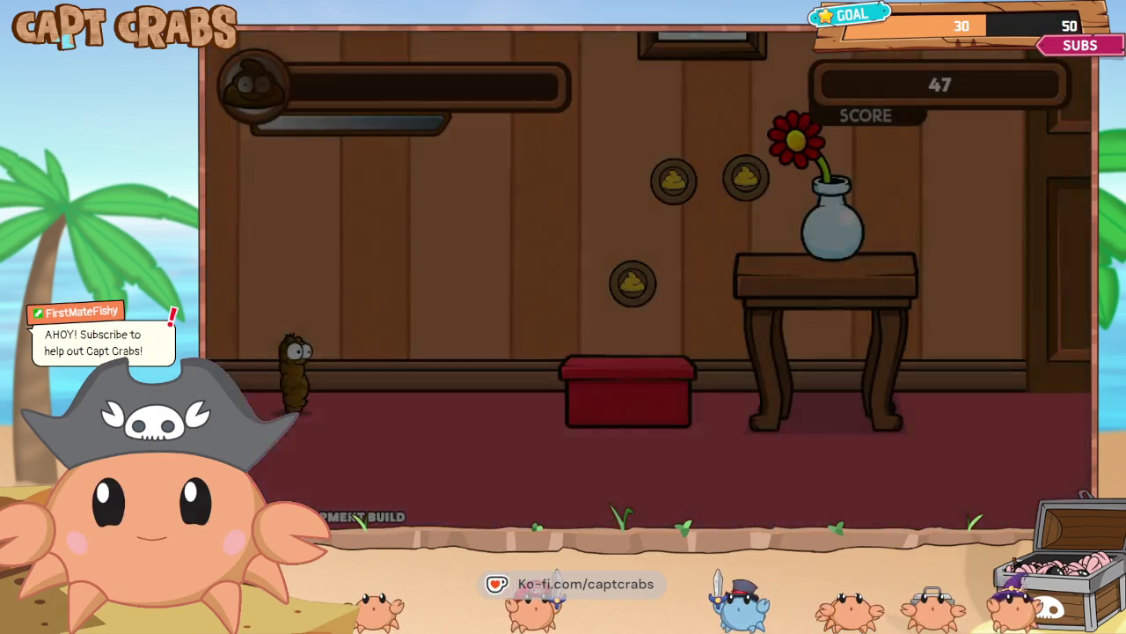
- Collect the first coins in the wood-panelled room, fart the ant, and climb the bookshelf
{"action": "key", "text": "Right"}
{"action": "key", "text": "Right"}
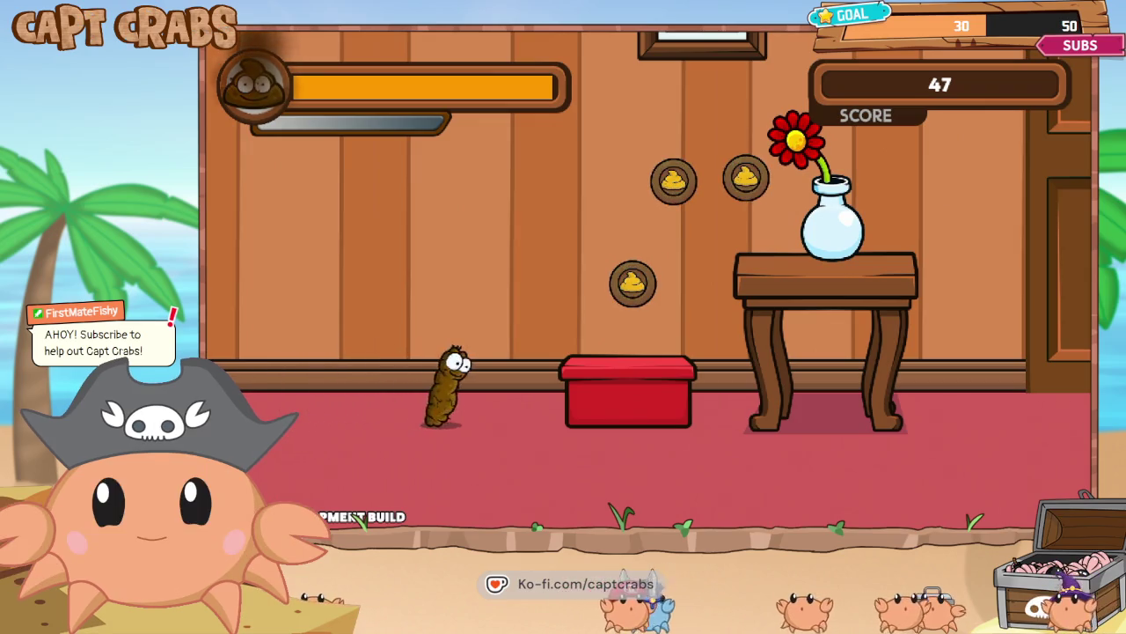
{"action": "key", "text": "space"}
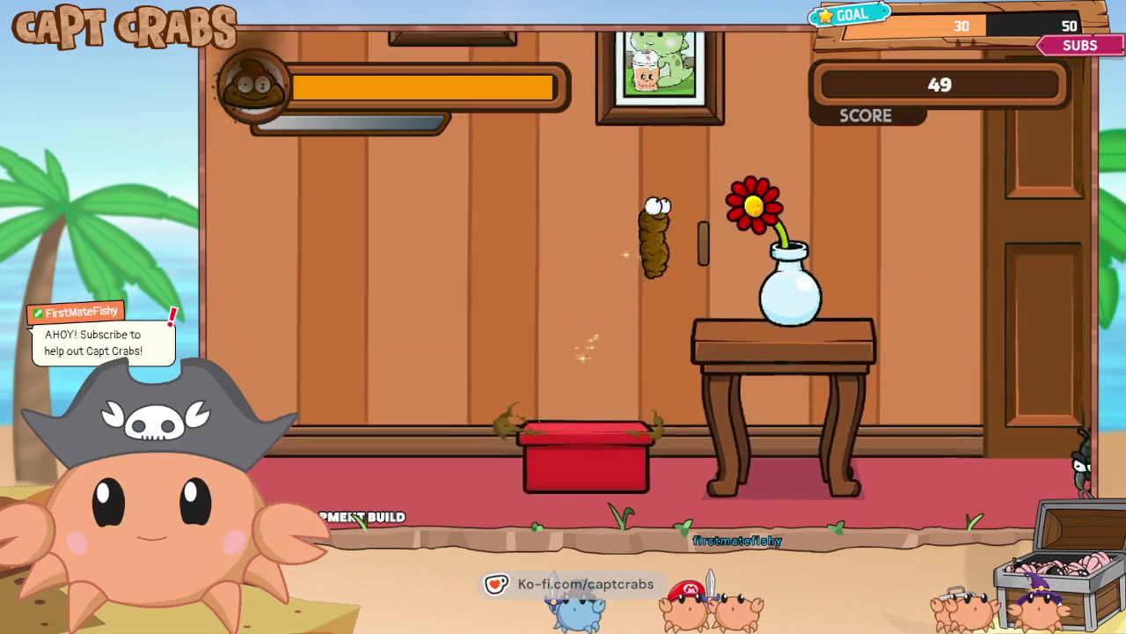
{"action": "key", "text": "Right"}
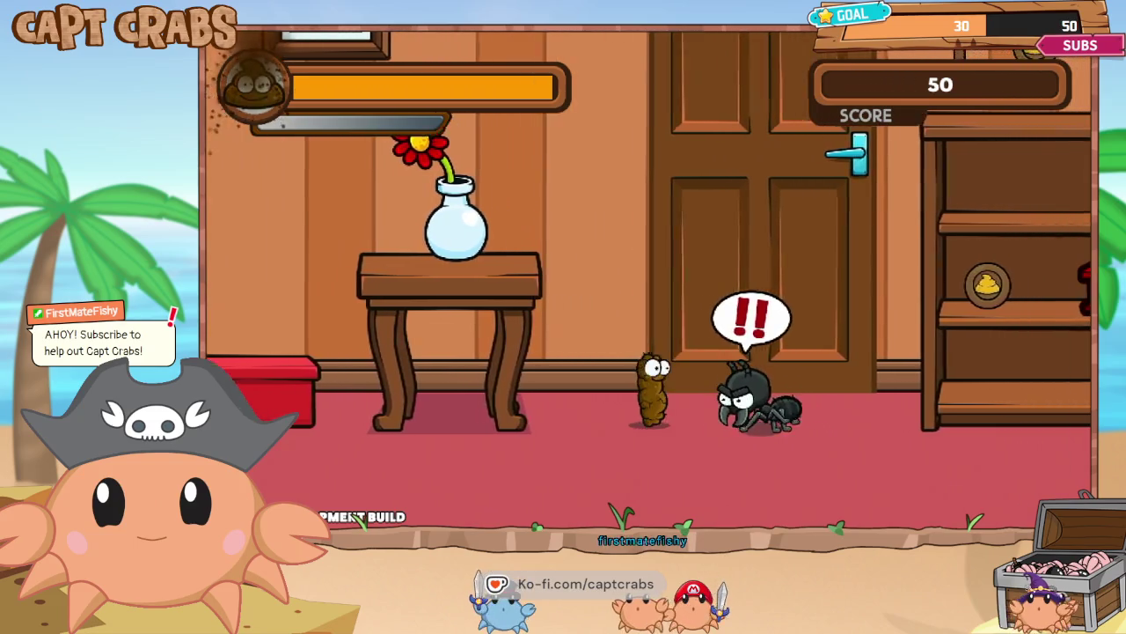
{"action": "key", "text": "f"}
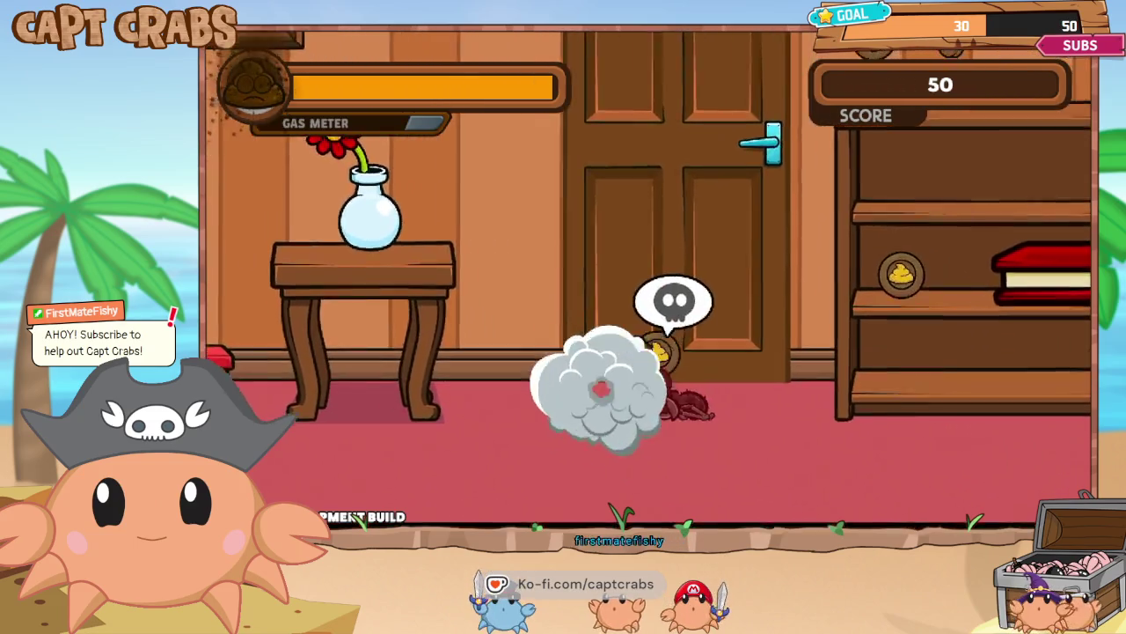
{"action": "key", "text": "Right"}
{"action": "key", "text": "space"}
{"action": "key", "text": "Right"}
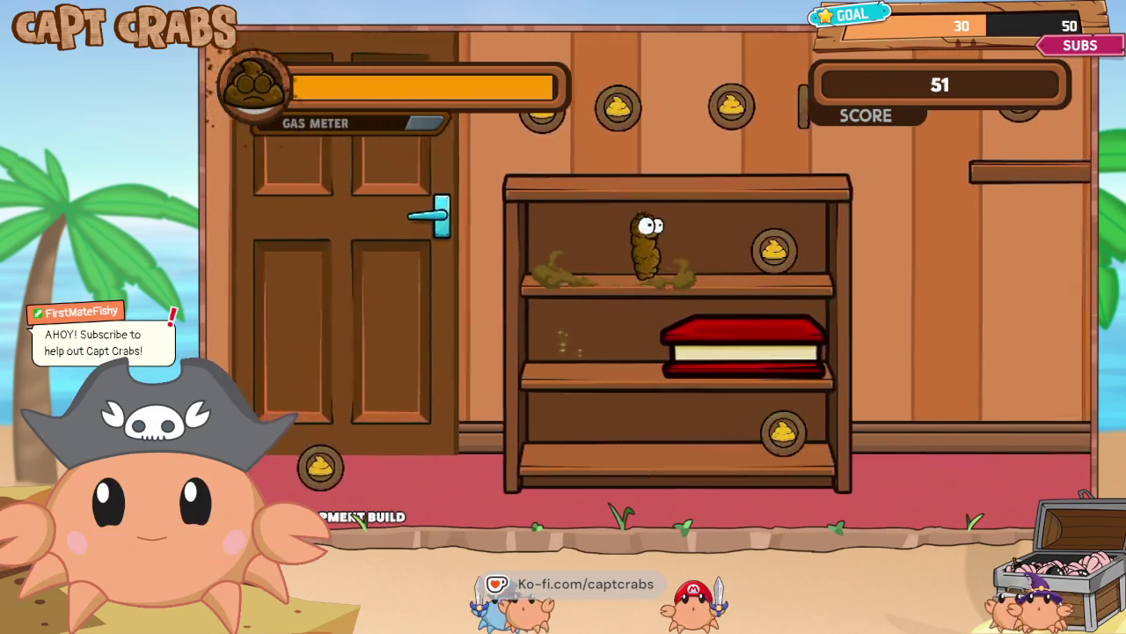
{"action": "key", "text": "space"}
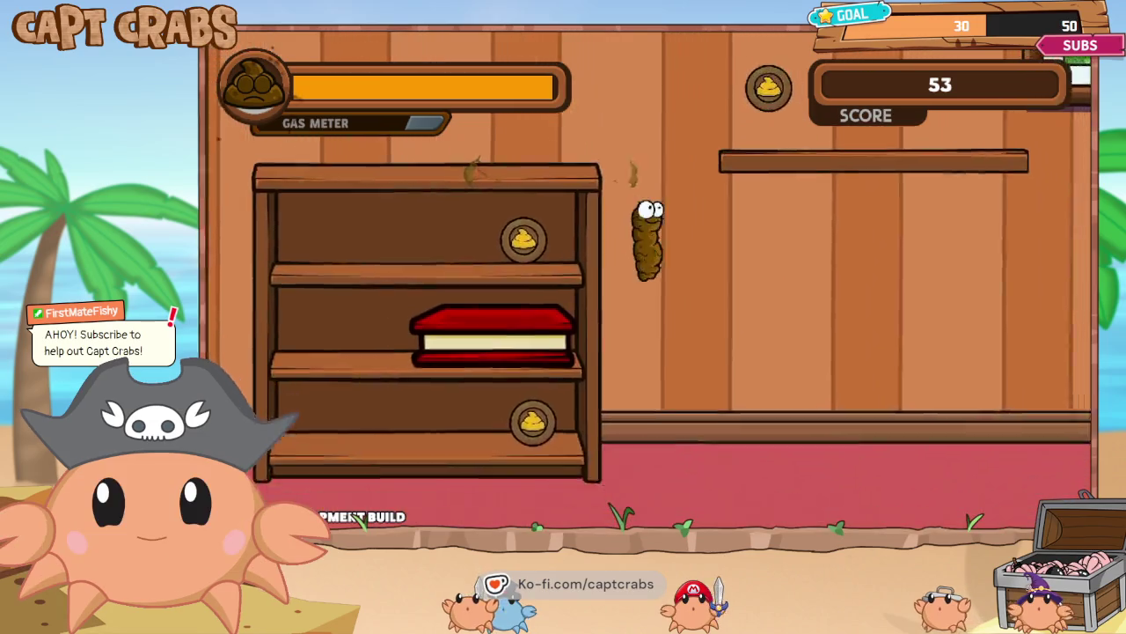
- Move right past the fly and door, grab the table coin, and gas the spider
{"action": "key", "text": "Right"}
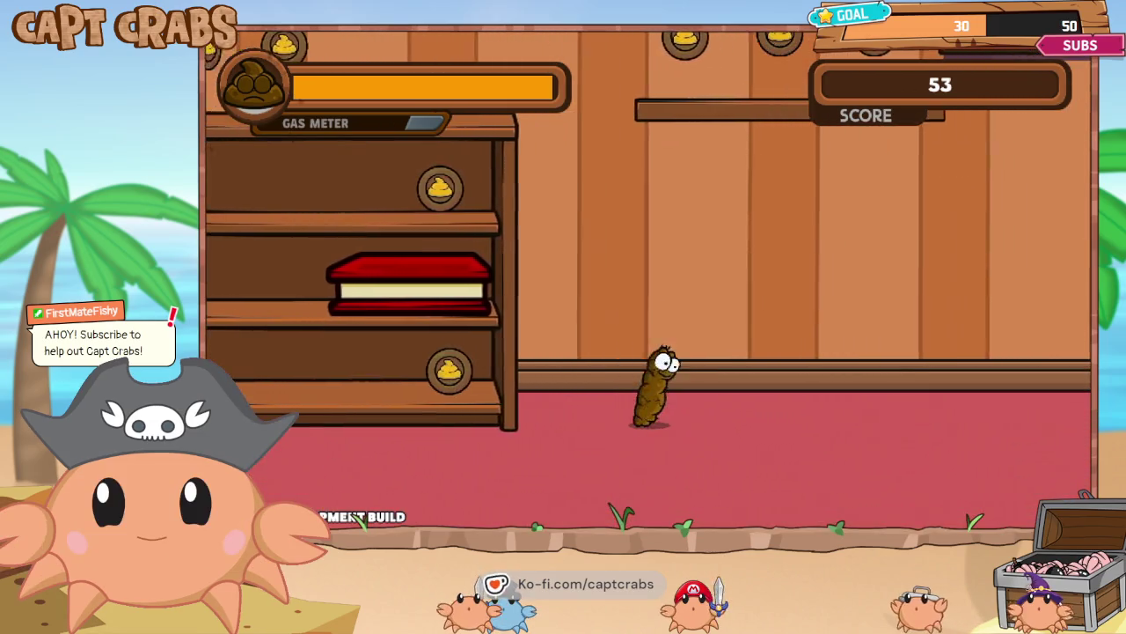
{"action": "key", "text": "Right"}
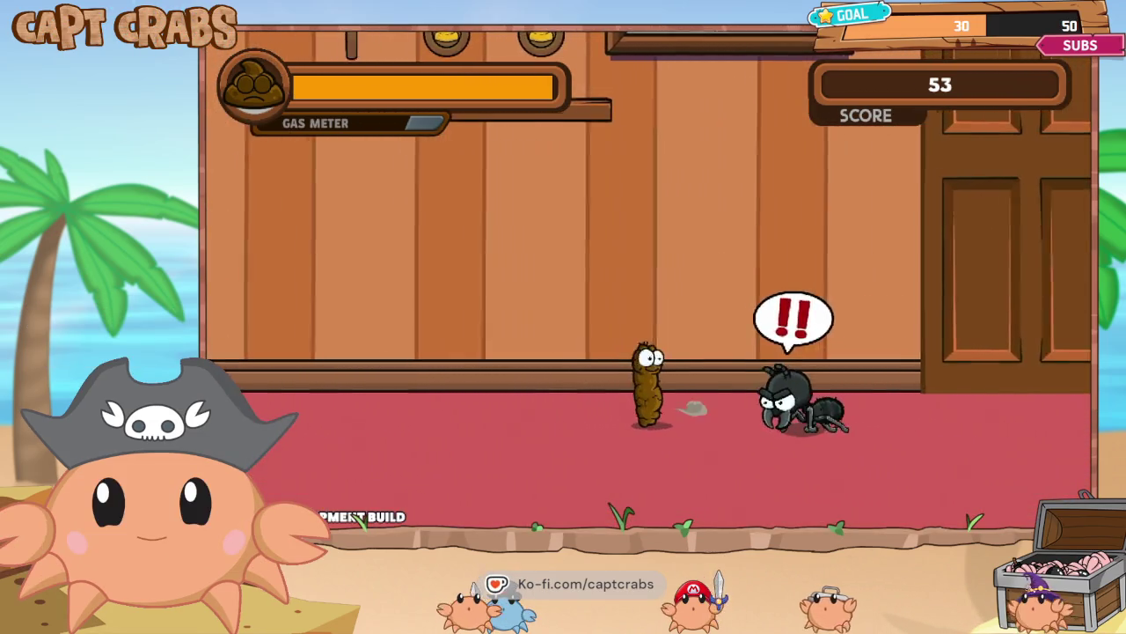
{"action": "key", "text": "Right"}
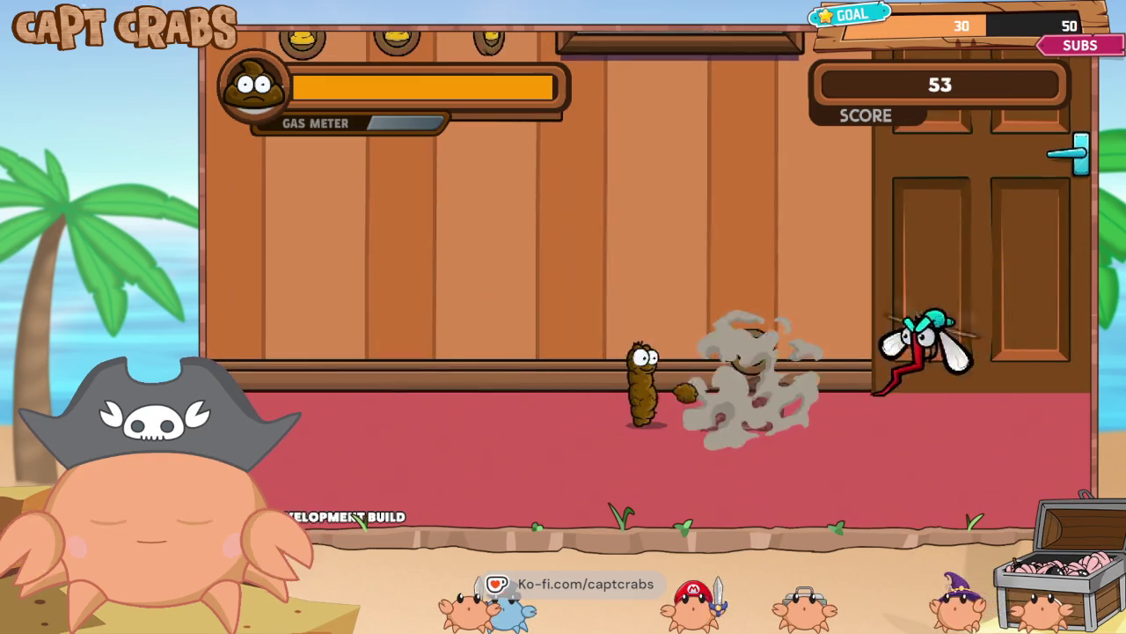
{"action": "key", "text": "Right"}
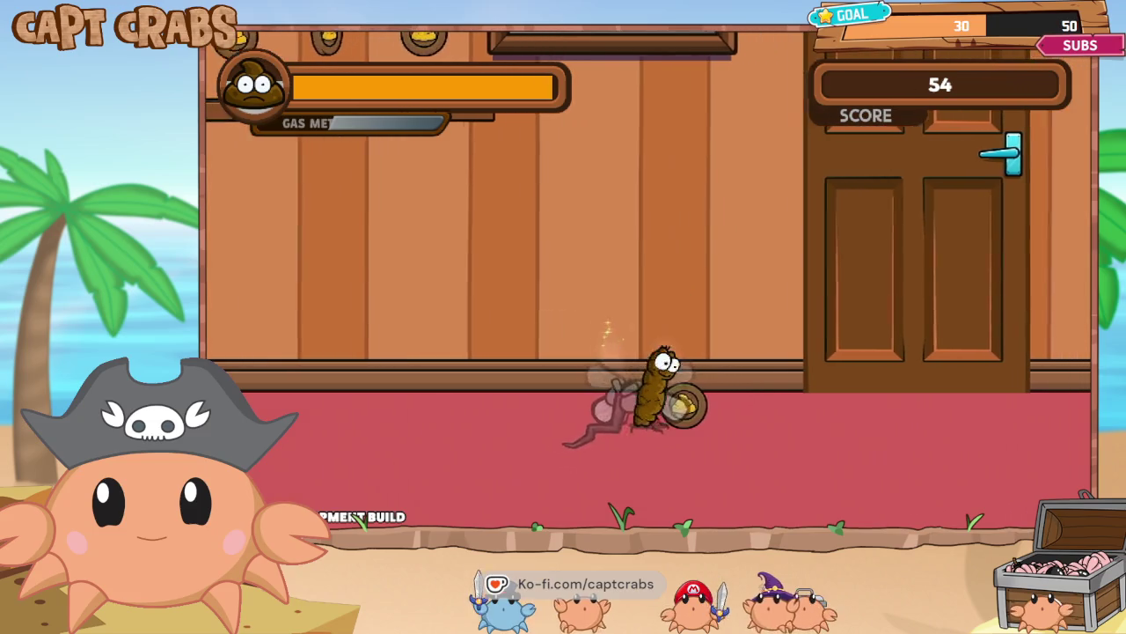
{"action": "key", "text": "Right"}
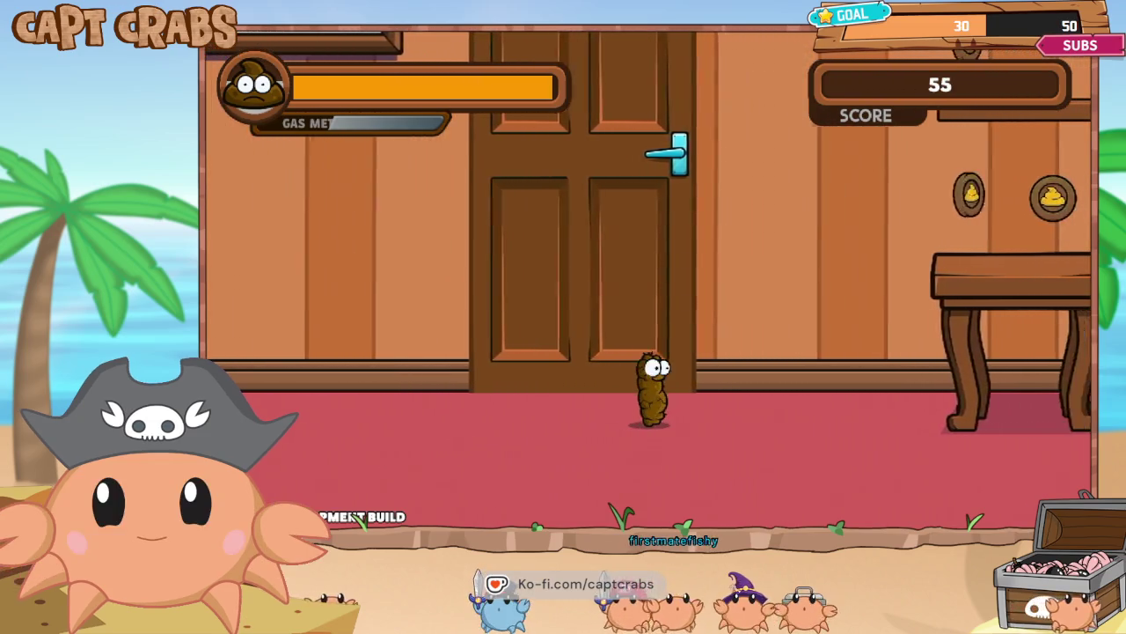
{"action": "key", "text": "Up"}
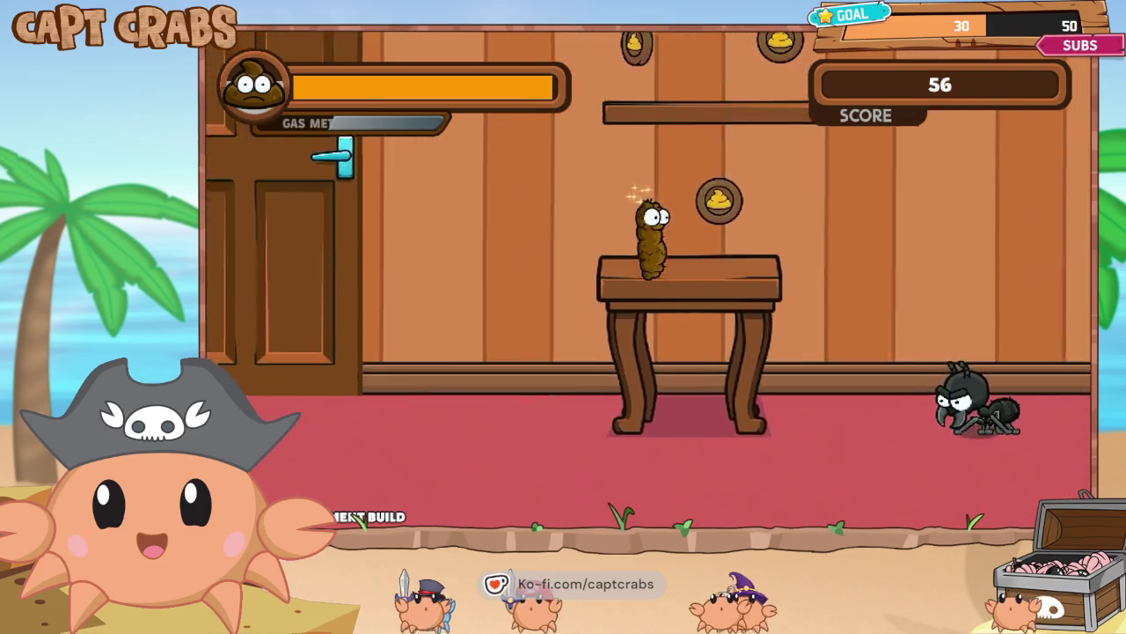
{"action": "key", "text": "Right"}
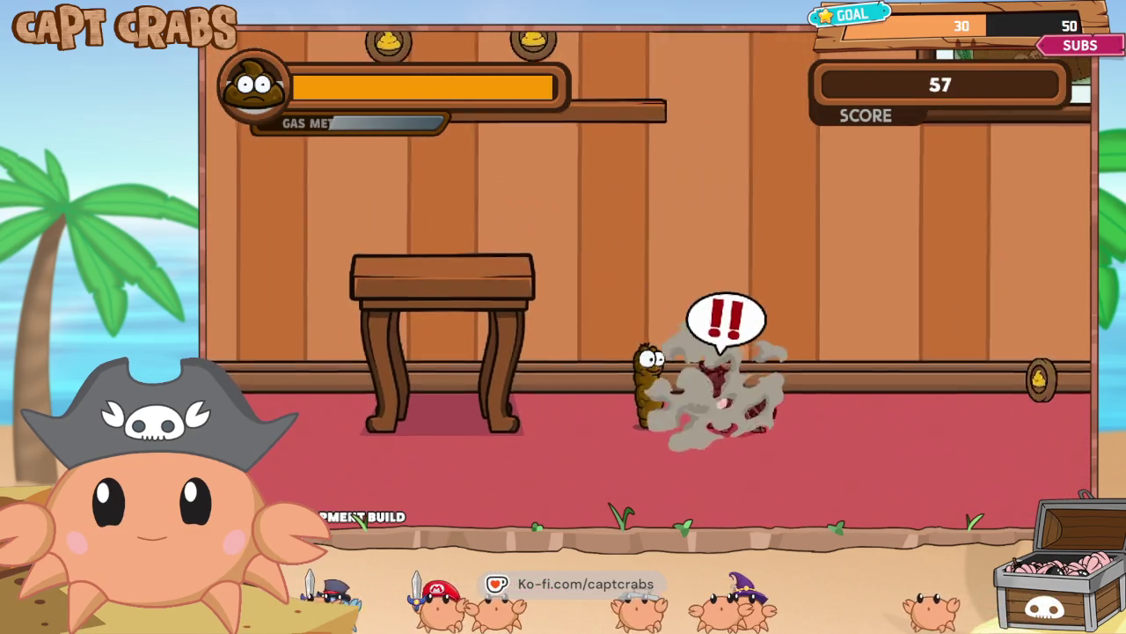
{"action": "key", "text": "Right"}
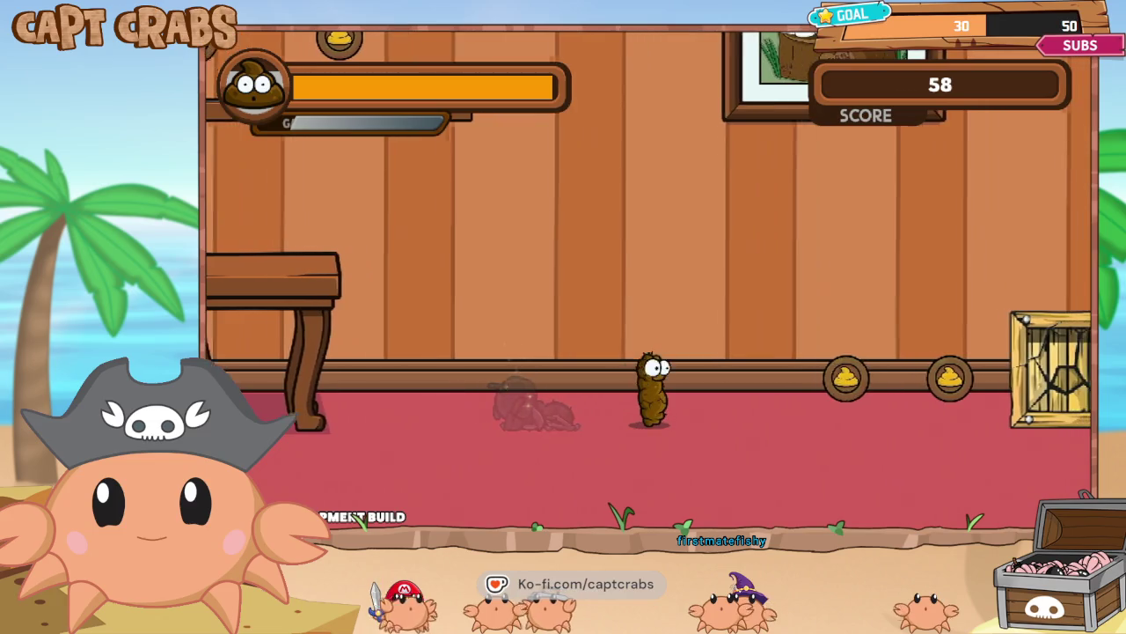
{"action": "key", "text": "Right"}
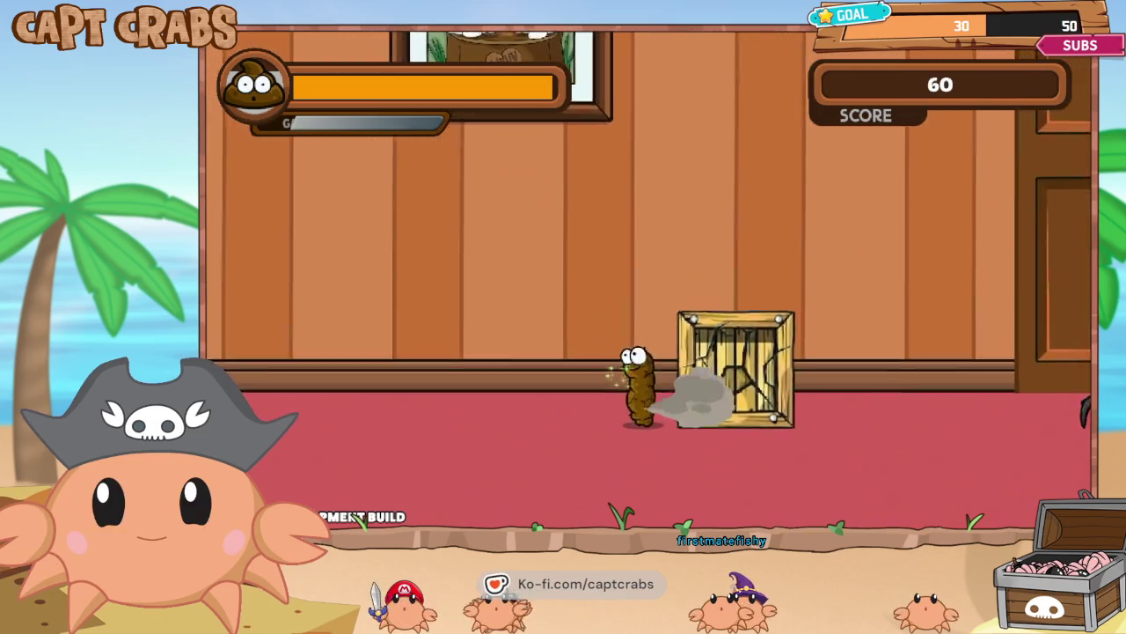
{"action": "key", "text": "Right"}
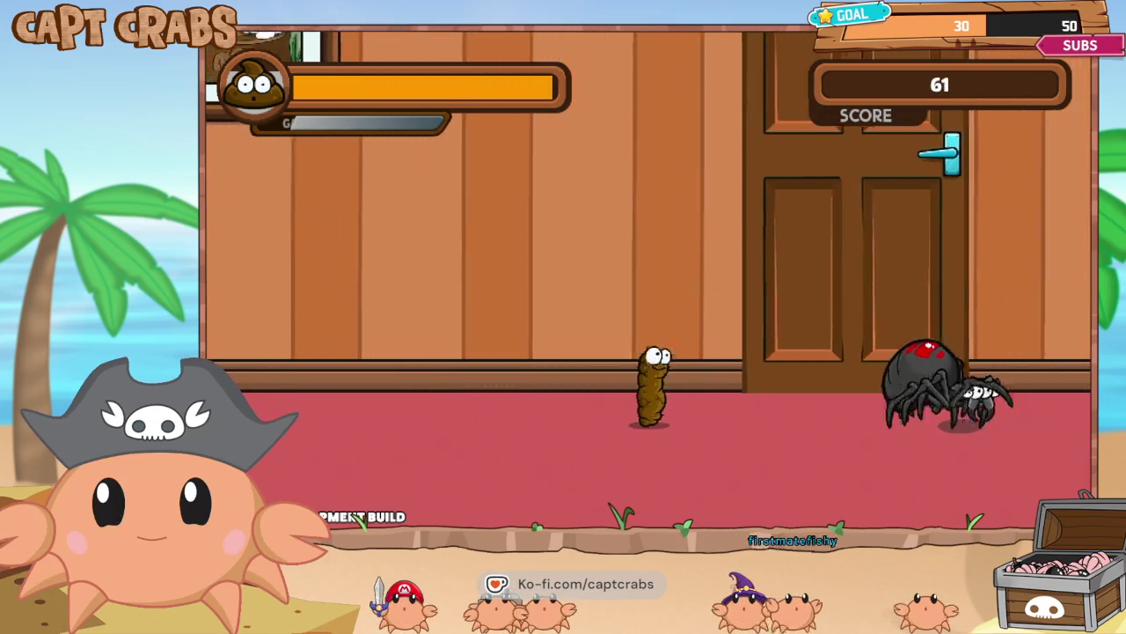
- Escape the spider via the door and wall, squash it, then pause at score 67
{"action": "key", "text": "space"}
{"action": "key", "text": "Left"}
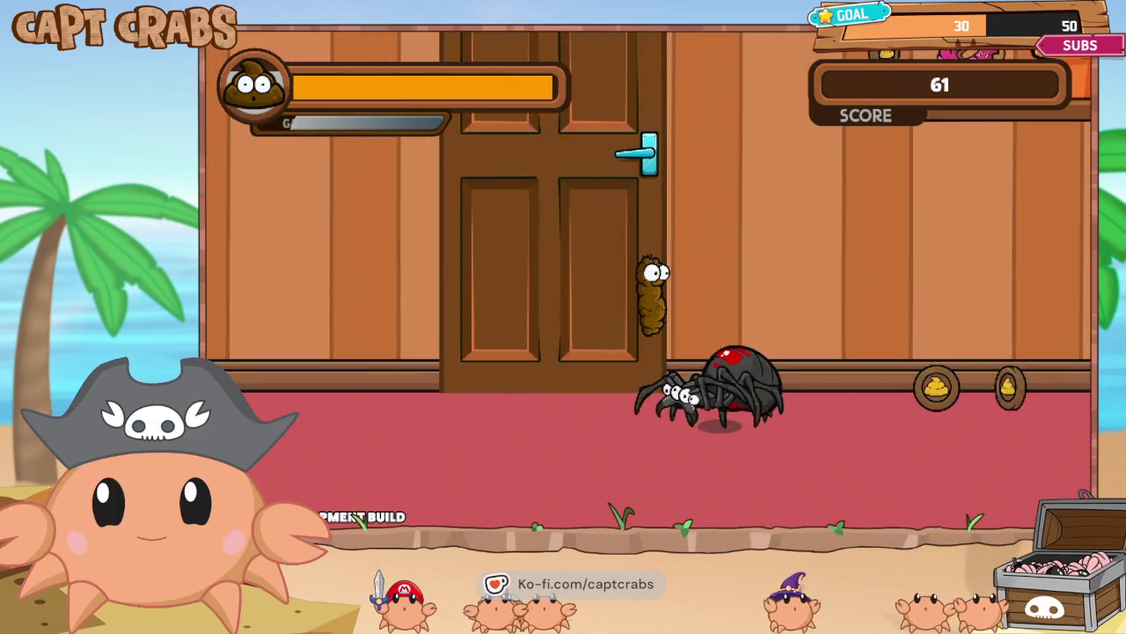
{"action": "key", "text": "Left"}
{"action": "key", "text": "space"}
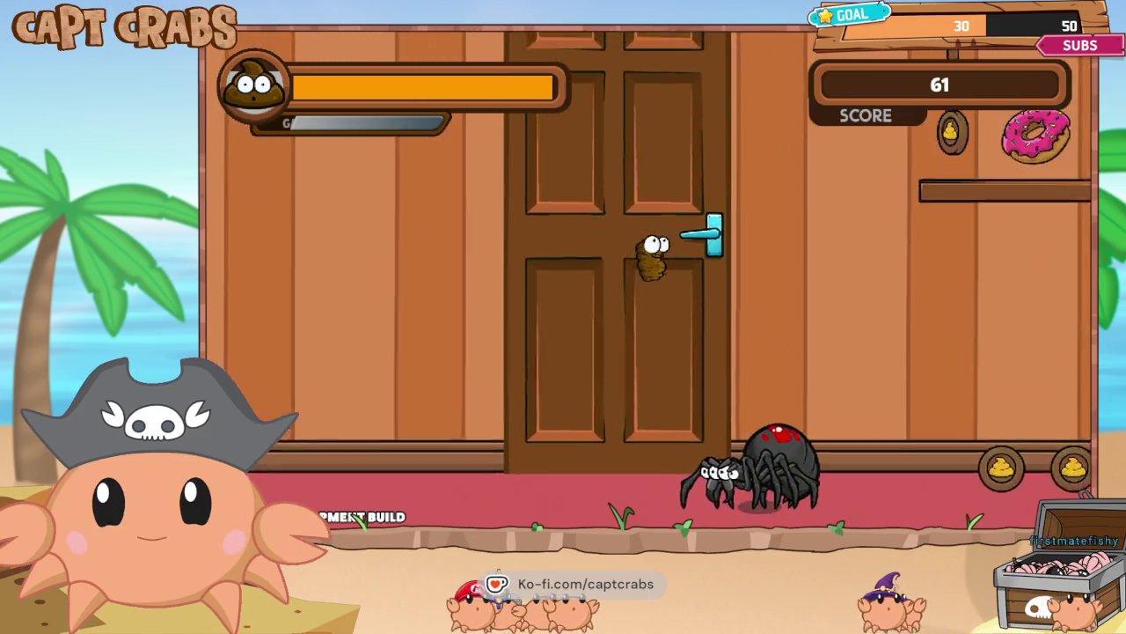
{"action": "key", "text": "Right"}
{"action": "key", "text": "space"}
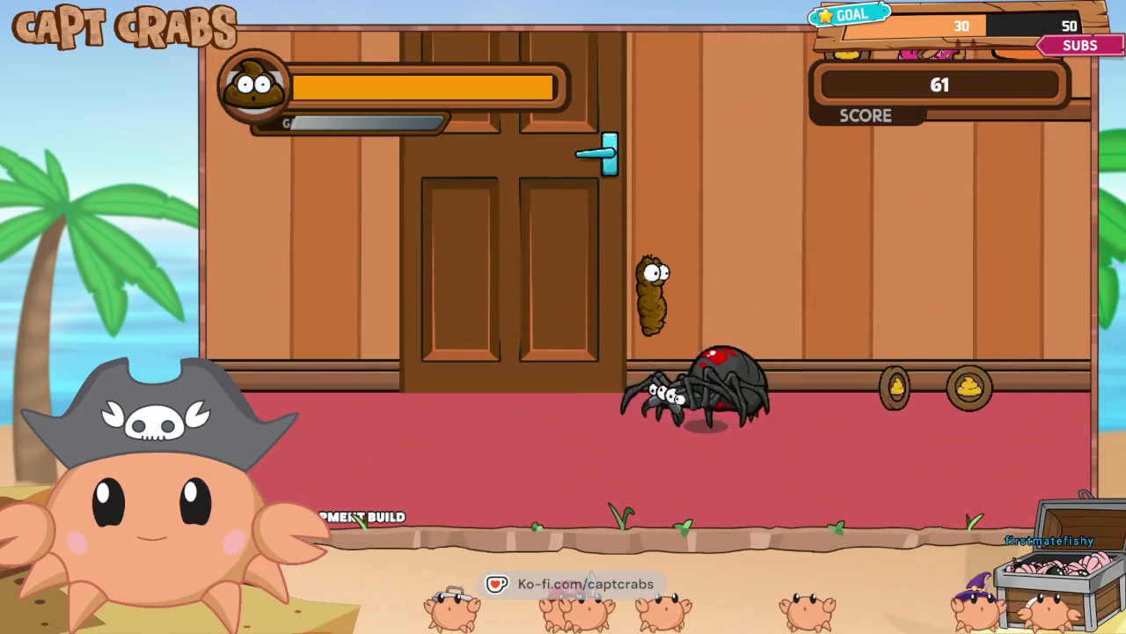
{"action": "key", "text": "Right"}
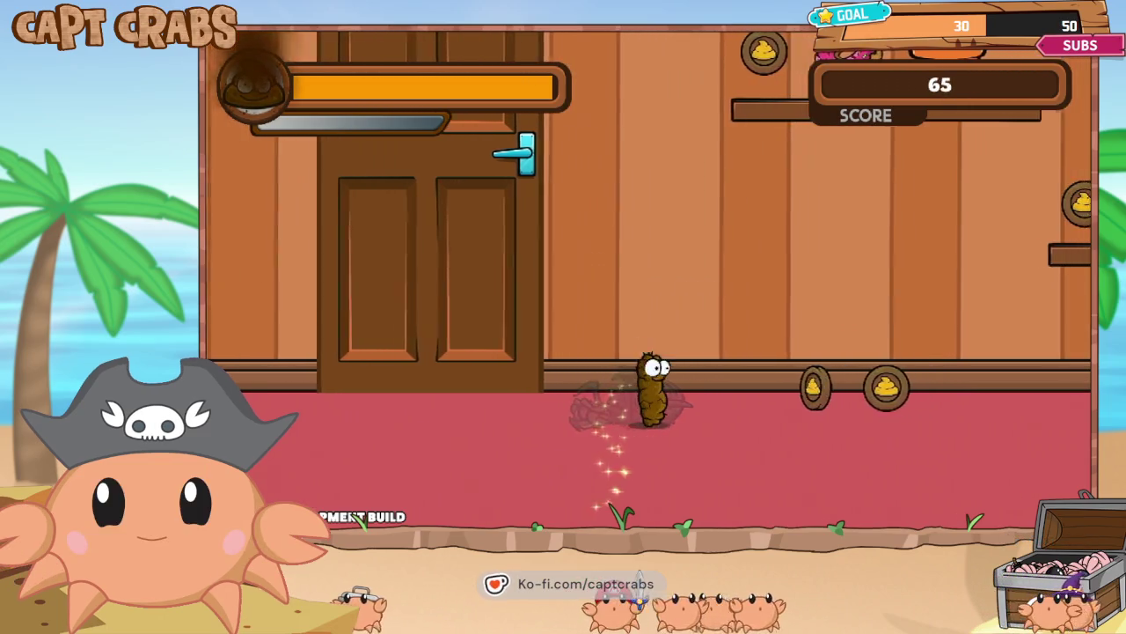
{"action": "key", "text": "Escape"}
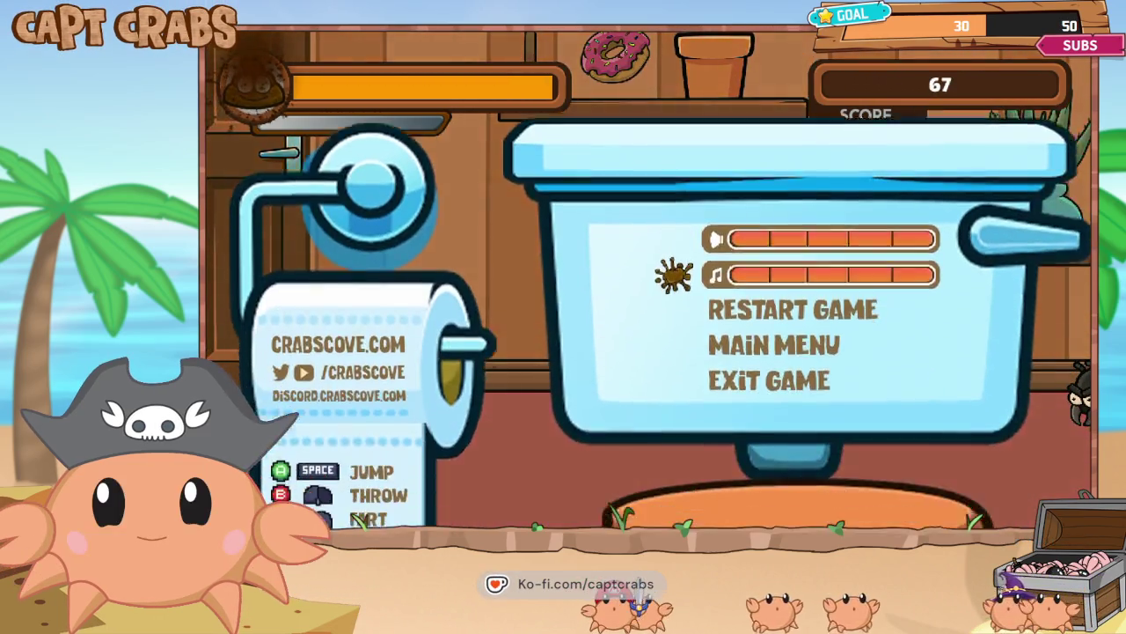
- Exit FightTurd Demo from the pause menu and restore Pixel Game Maker MV from the taskbar
{"action": "key", "text": "Down"}
{"action": "key", "text": "Down"}
{"action": "key", "text": "Down"}
{"action": "key", "text": "Return"}
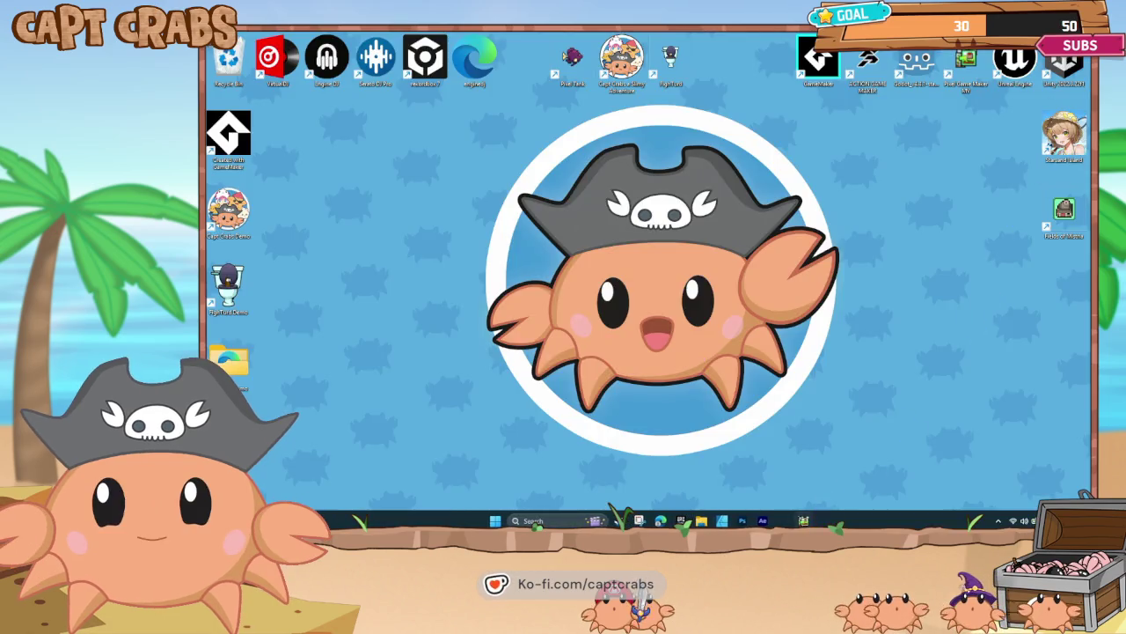
{"action": "left_click", "coordinate": [803, 520]}
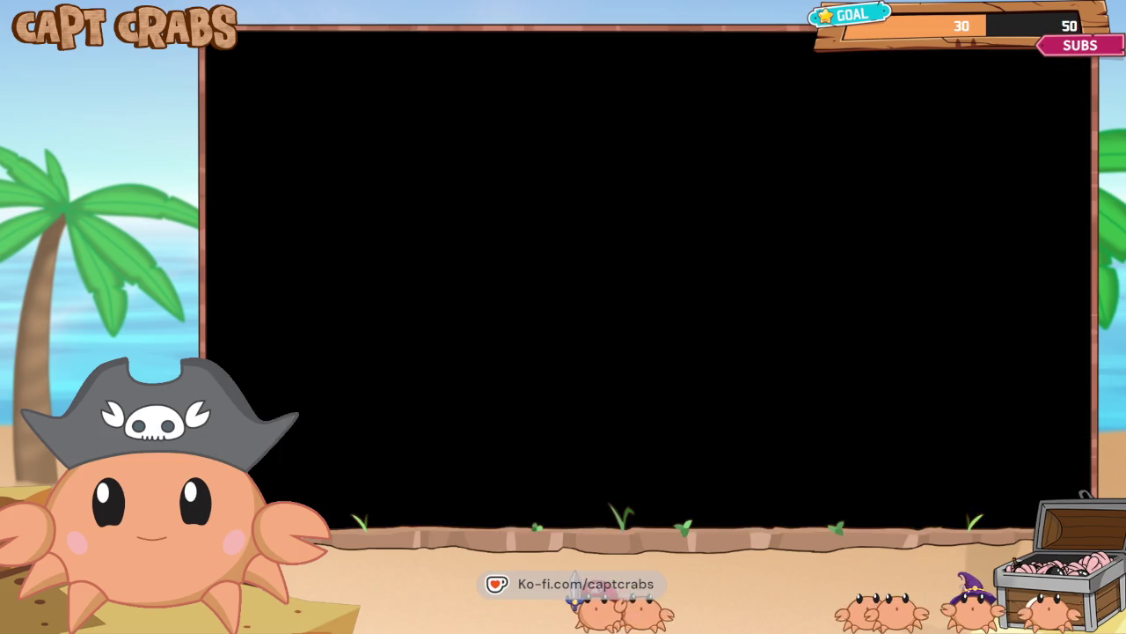
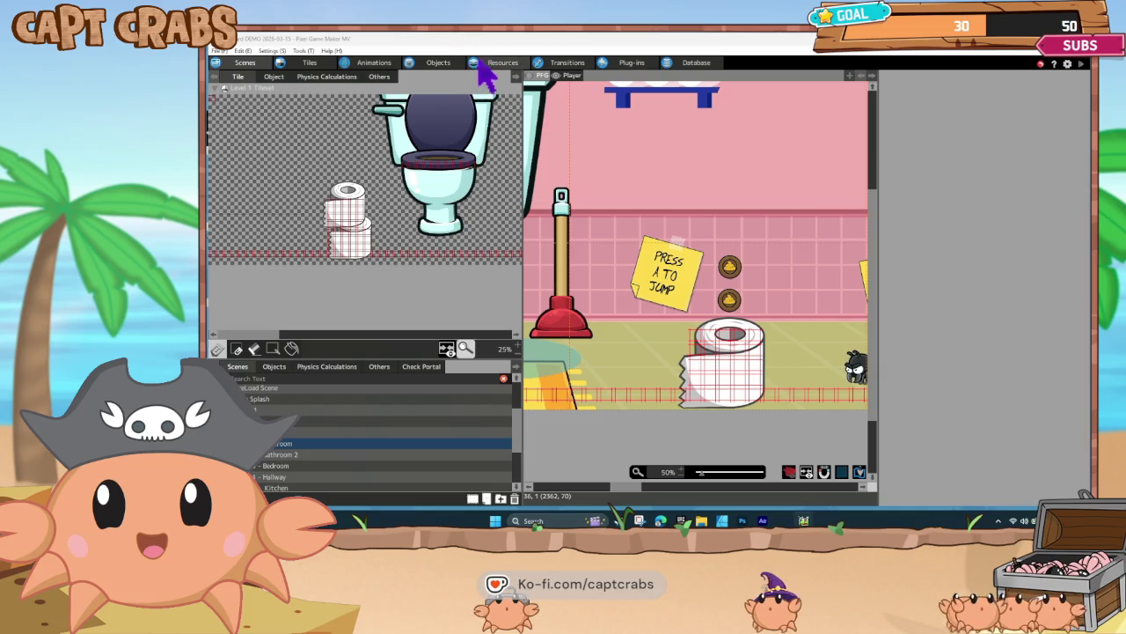
- On the Objects tab, copy Turdy's Jump → WALL JUMP link
{"action": "left_click", "coordinate": [437, 63]}
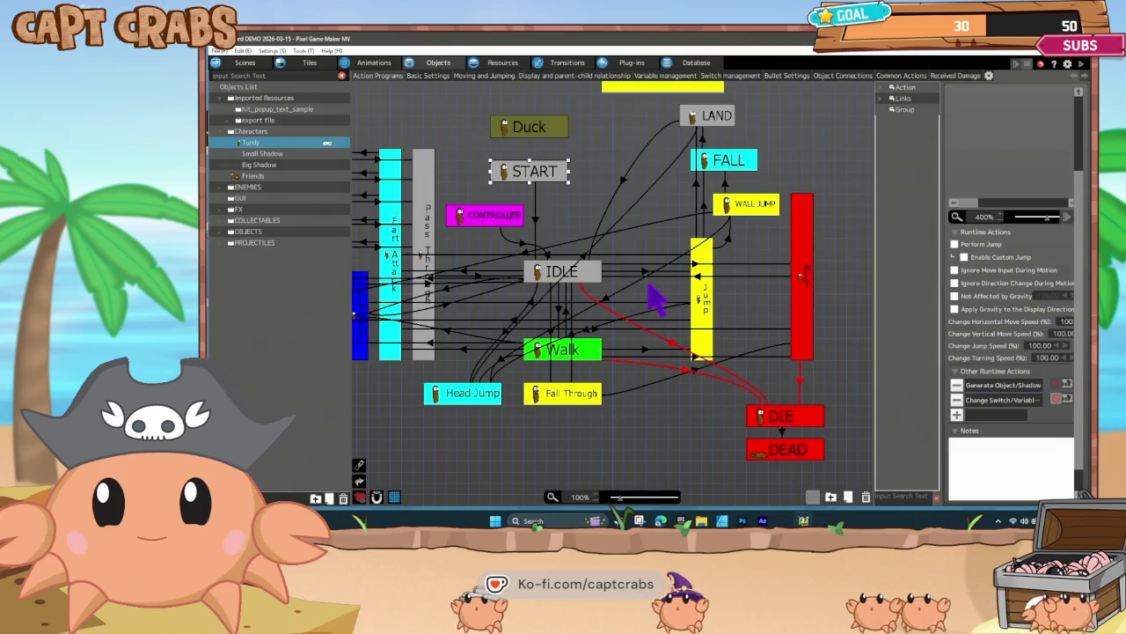
{"action": "left_click", "coordinate": [724, 179]}
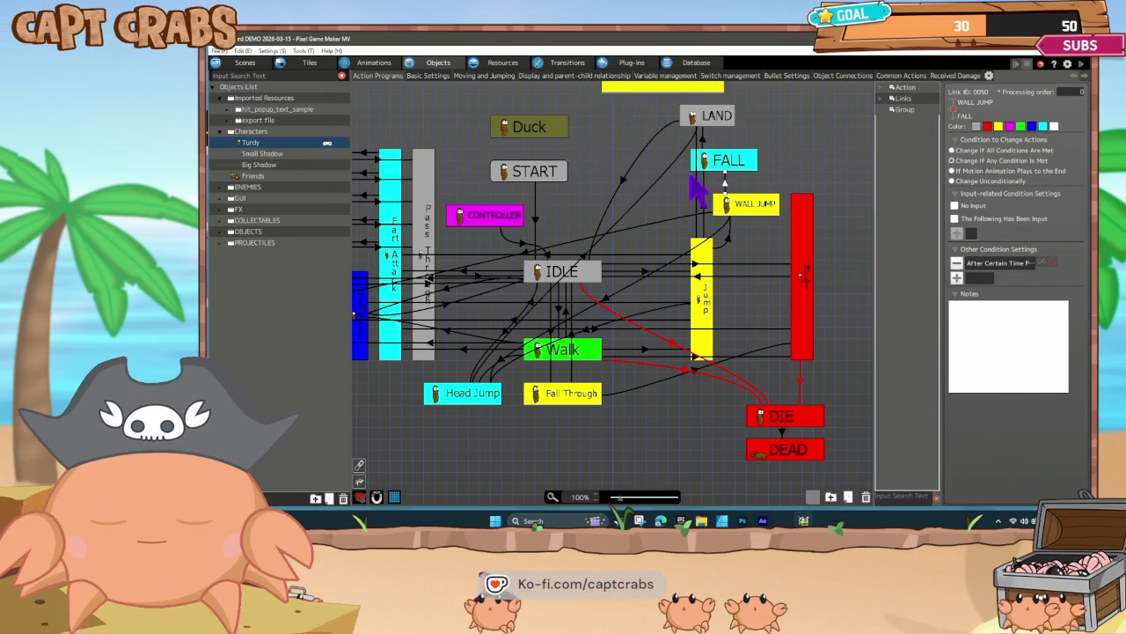
{"action": "left_click", "coordinate": [729, 237]}
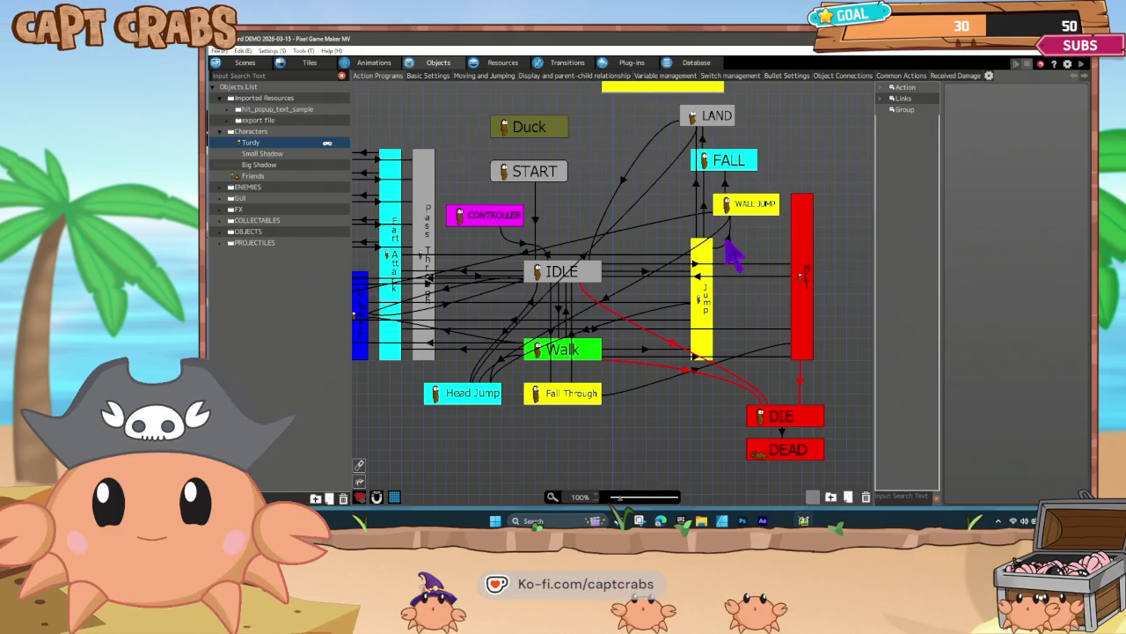
{"action": "left_click", "coordinate": [727, 239]}
{"action": "right_click", "coordinate": [729, 241]}
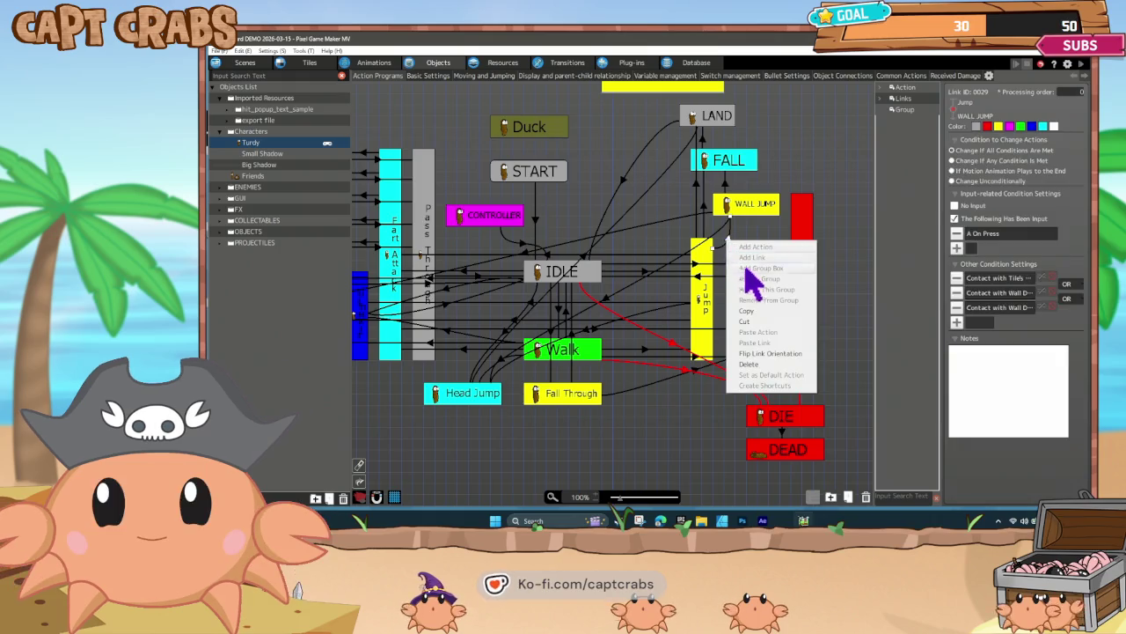
{"action": "left_click", "coordinate": [759, 313]}
- Paste the copied link onto LAND to create a LAND → WALL JUMP link and check its conditions
{"action": "left_click", "coordinate": [733, 183]}
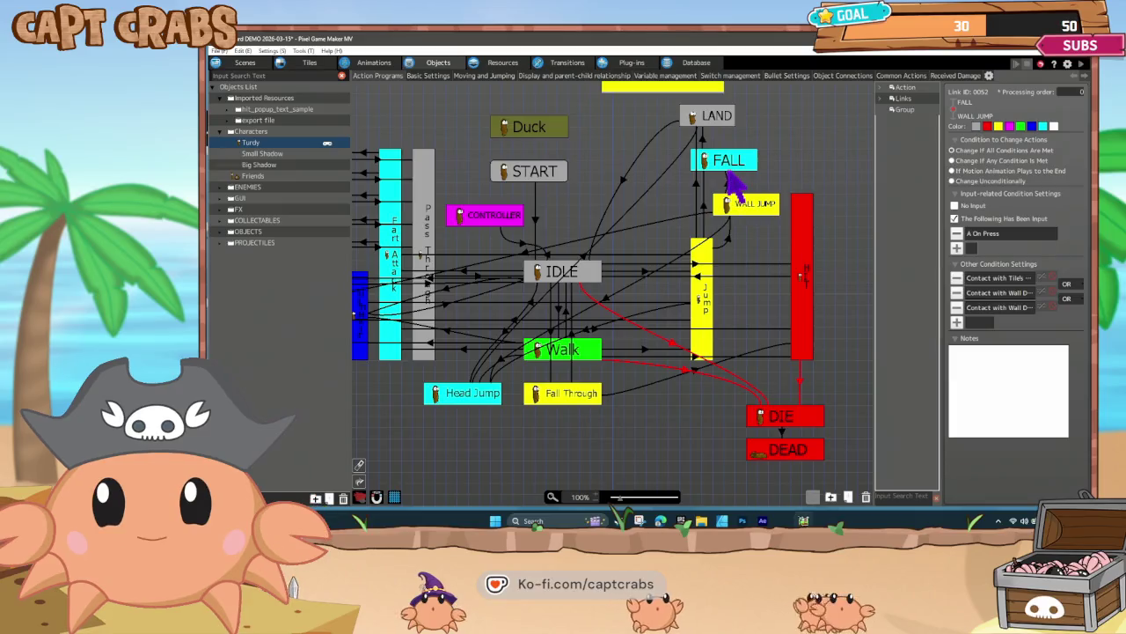
{"action": "left_click", "coordinate": [720, 123]}
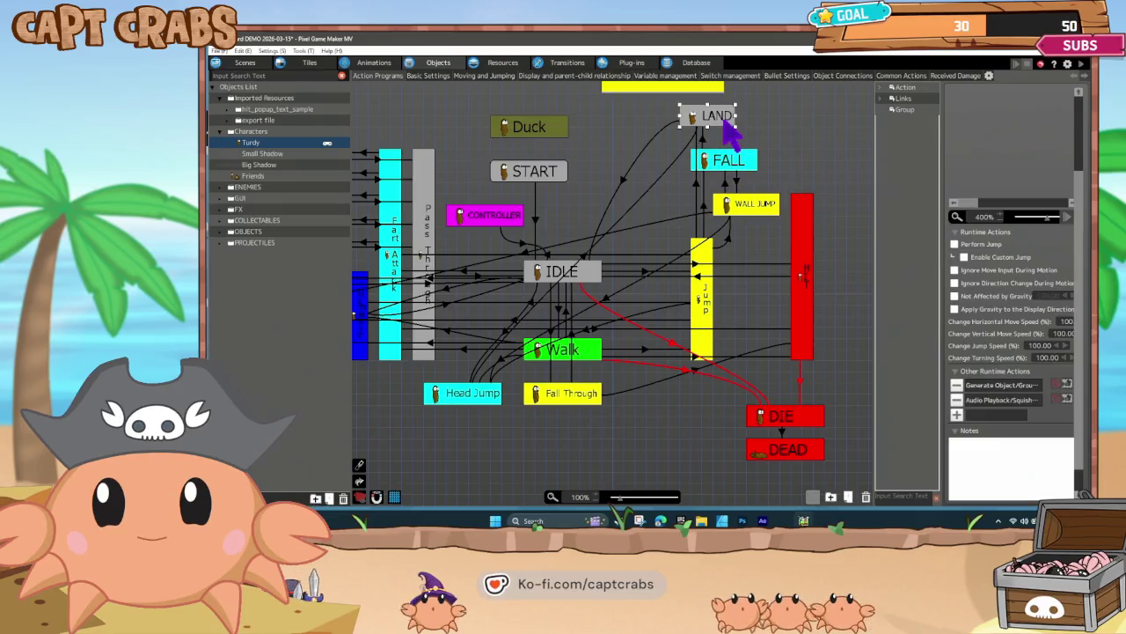
{"action": "right_click", "coordinate": [724, 121]}
{"action": "left_click", "coordinate": [767, 222]}
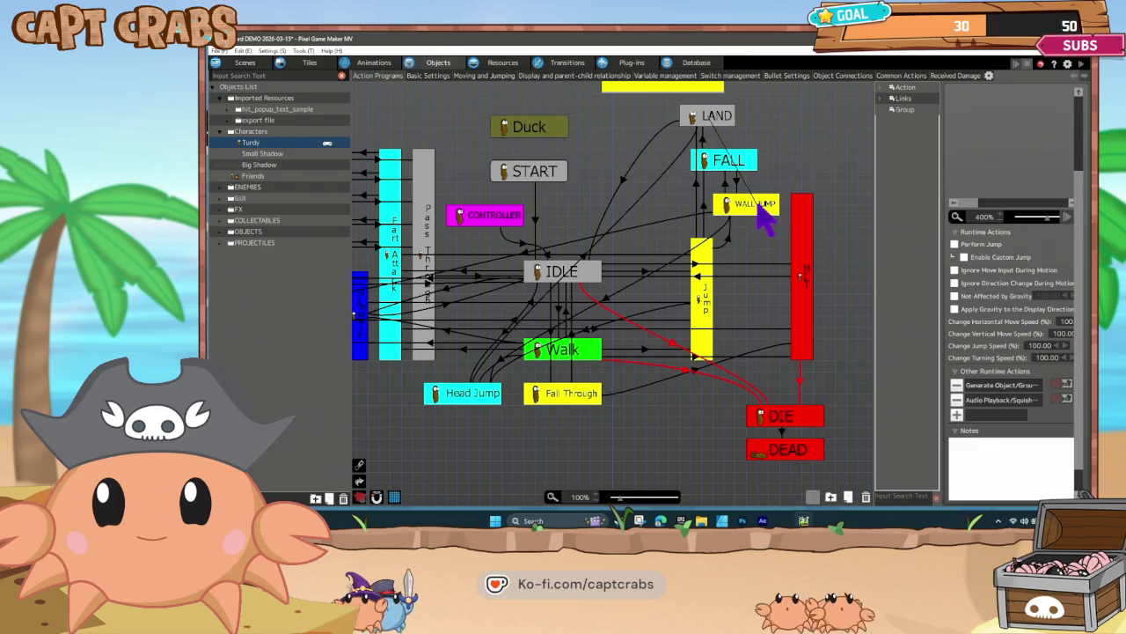
{"action": "left_click", "coordinate": [719, 139]}
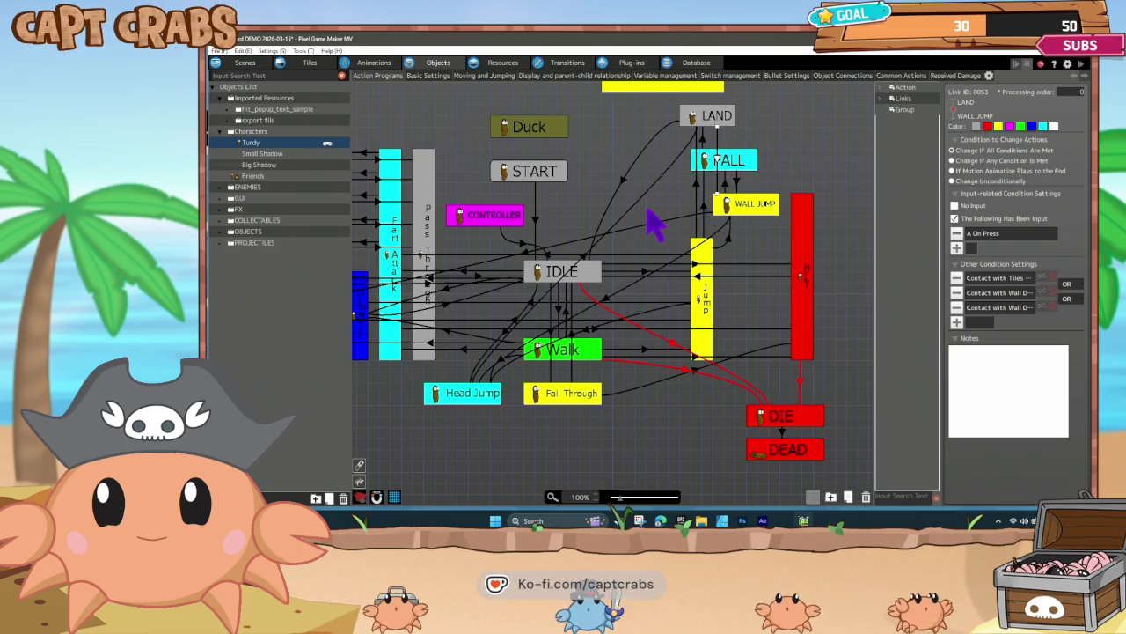
{"action": "left_click", "coordinate": [655, 236]}
{"action": "left_click", "coordinate": [240, 65]}
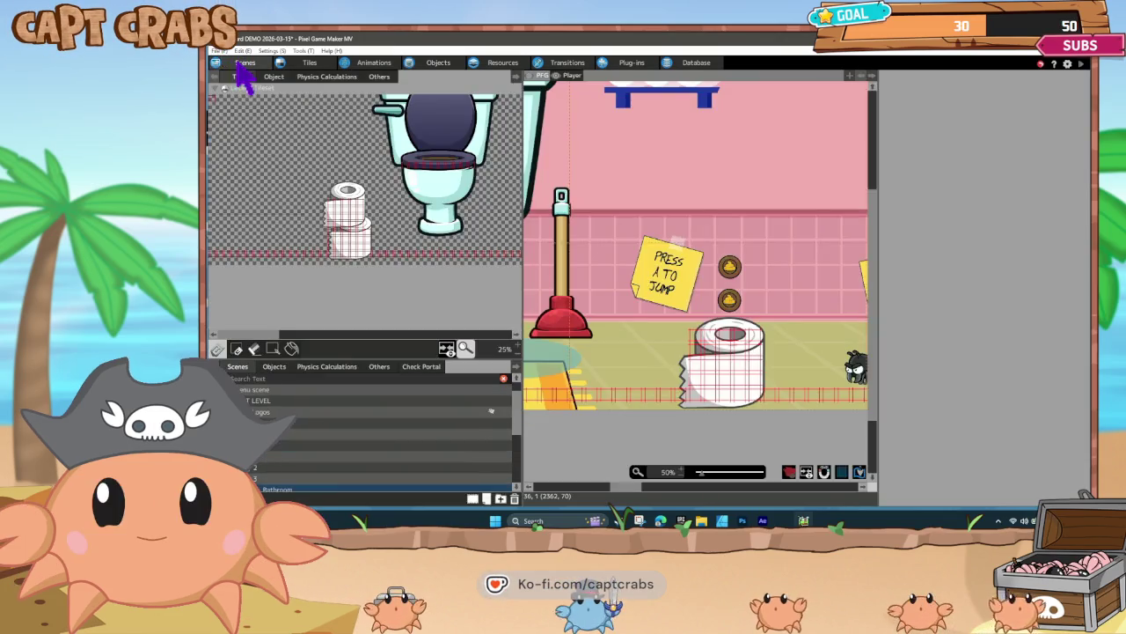
- Drag a Black Widow from ENEMIES onto the LEVEL scene's floor and start a test play with F5
{"action": "left_click", "coordinate": [282, 402]}
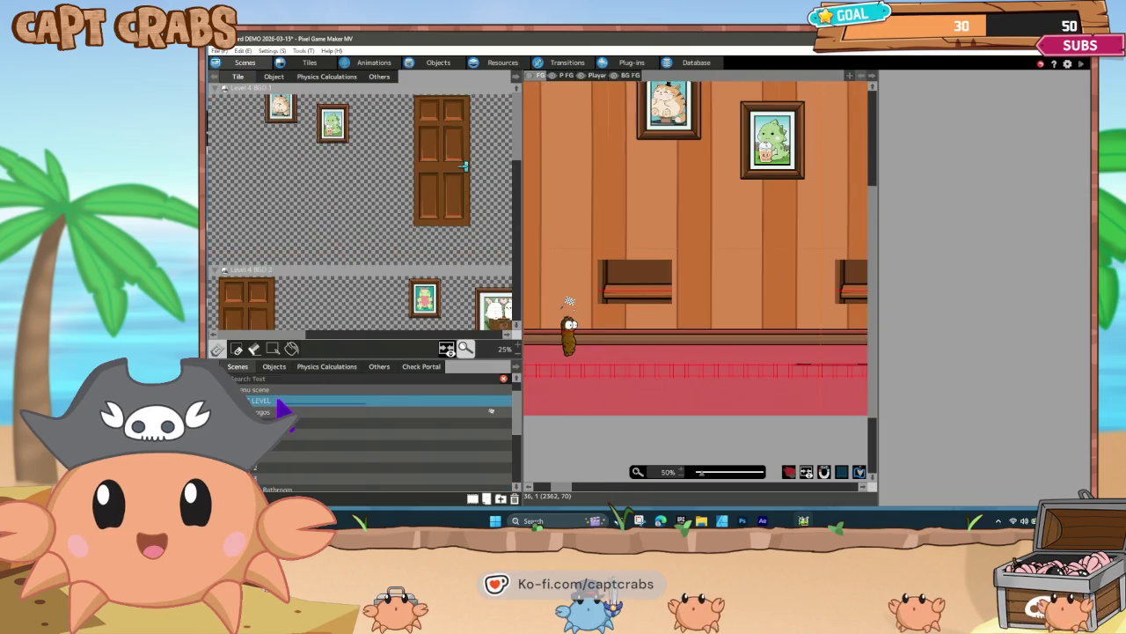
{"action": "right_click", "coordinate": [282, 402]}
{"action": "left_click", "coordinate": [306, 407]}
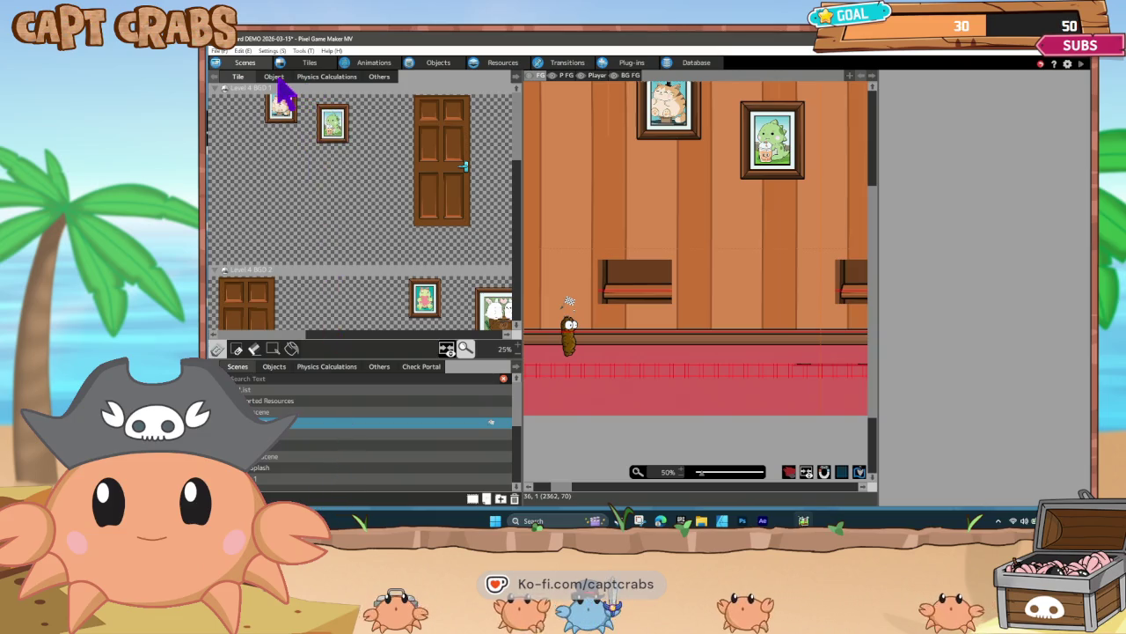
{"action": "left_click", "coordinate": [275, 78]}
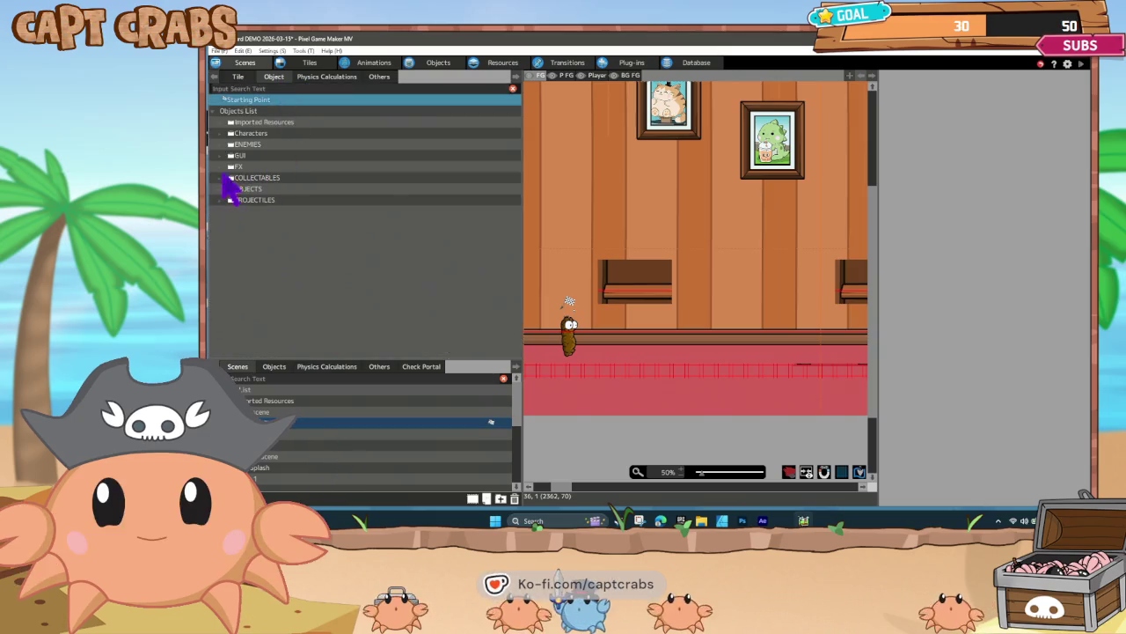
{"action": "left_click", "coordinate": [221, 147]}
{"action": "left_click", "coordinate": [220, 144]}
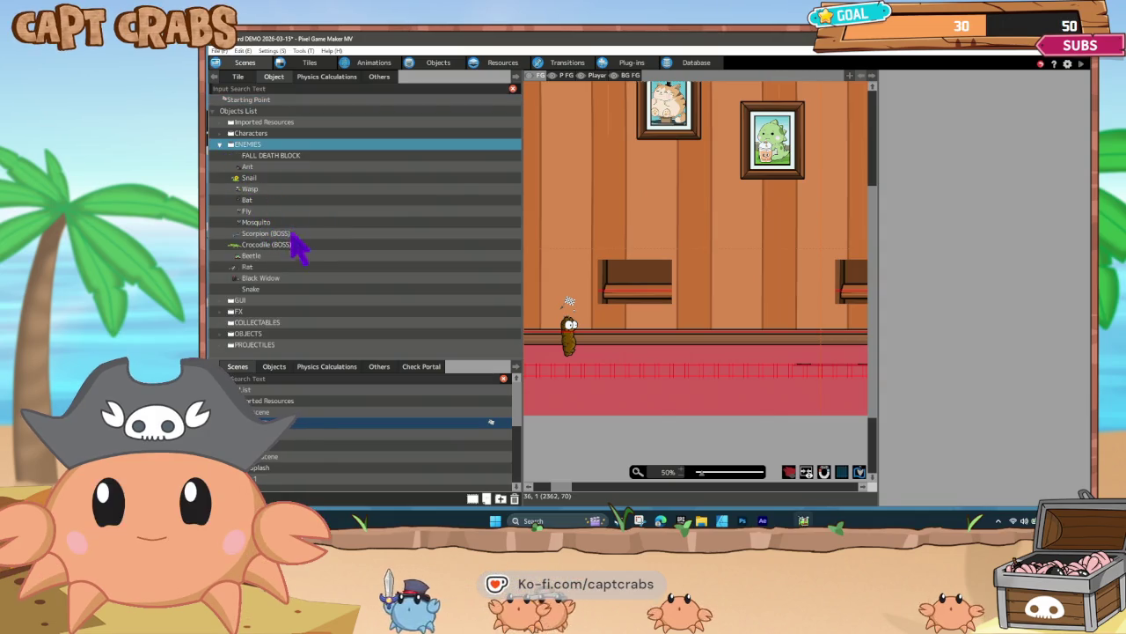
{"action": "mouse_move", "coordinate": [261, 278]}
{"action": "left_mouse_down"}
{"action": "mouse_move", "coordinate": [729, 326]}
{"action": "mouse_move", "coordinate": [744, 374]}
{"action": "left_mouse_up"}
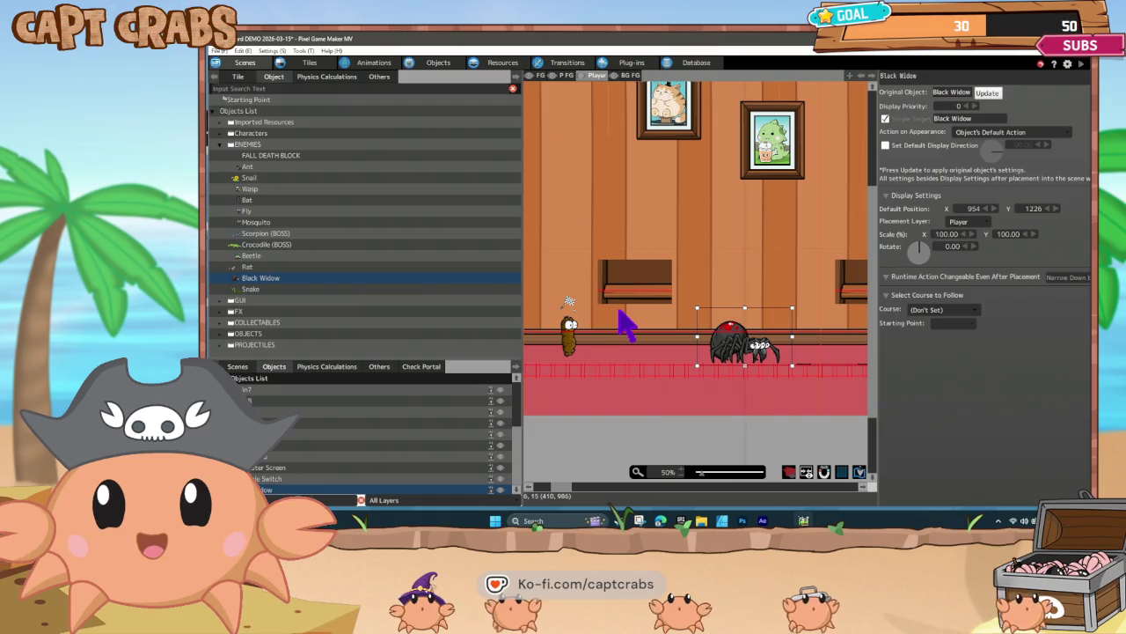
{"action": "key", "text": "F5"}
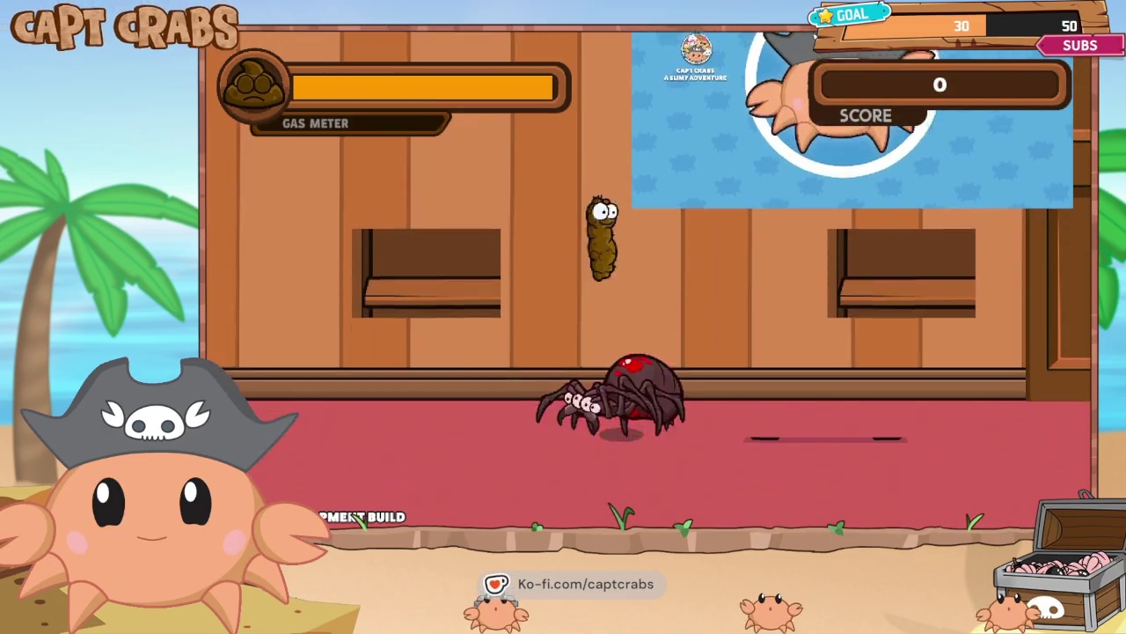
- Walk, wall-jump and drop onto the Black Widow to squash it for a score of 4
{"action": "key", "text": "Right"}
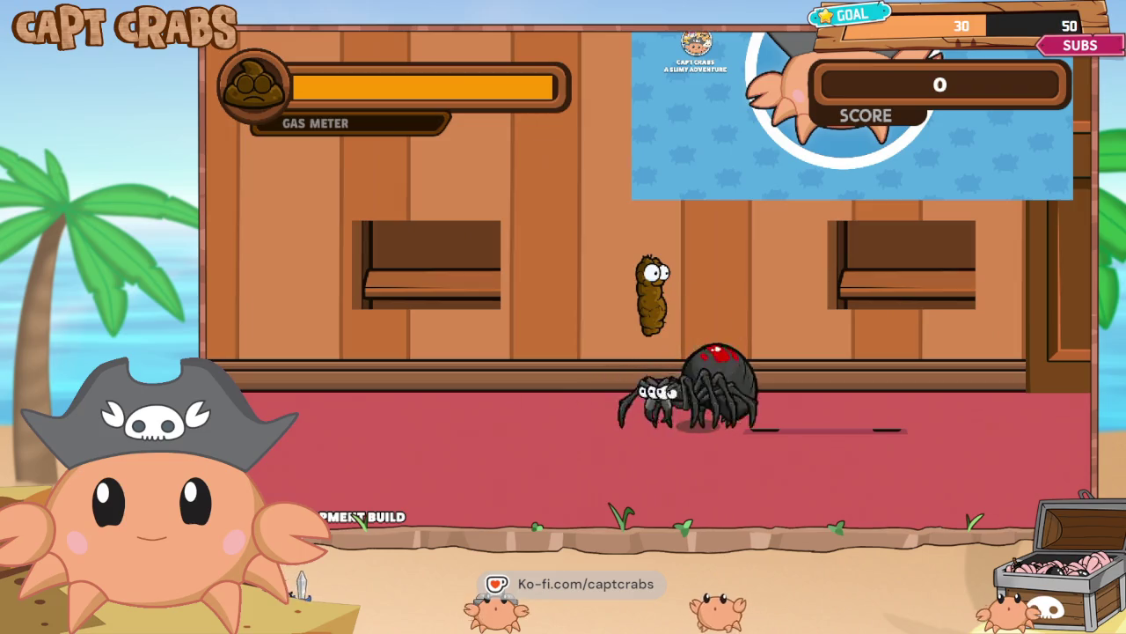
{"action": "key", "text": "Left"}
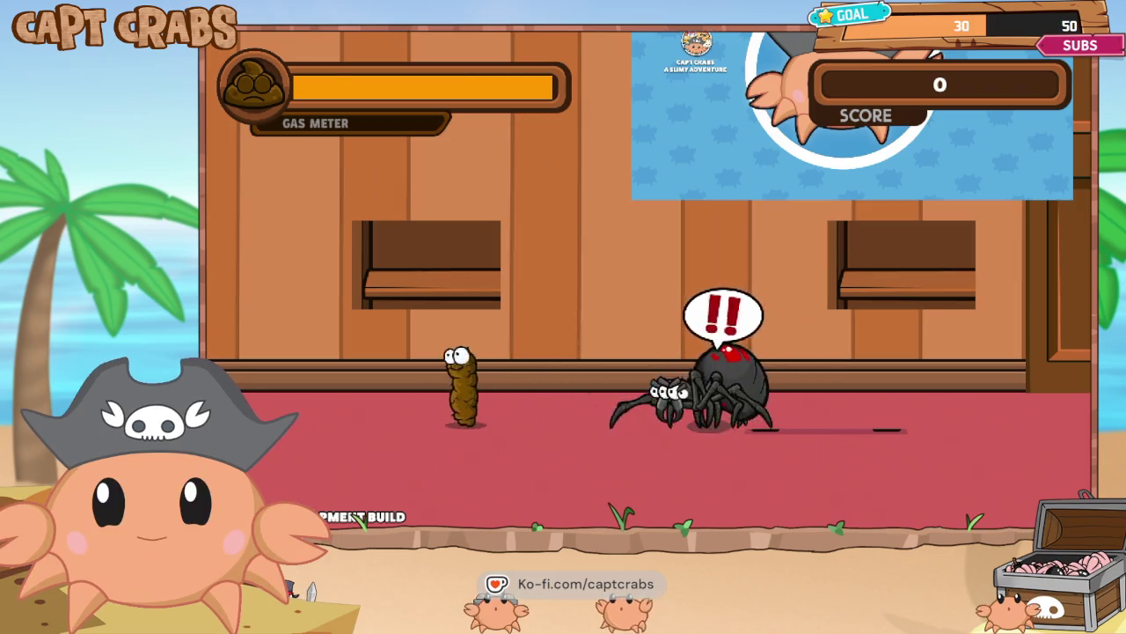
{"action": "key", "text": "Up"}
{"action": "key", "text": "Right"}
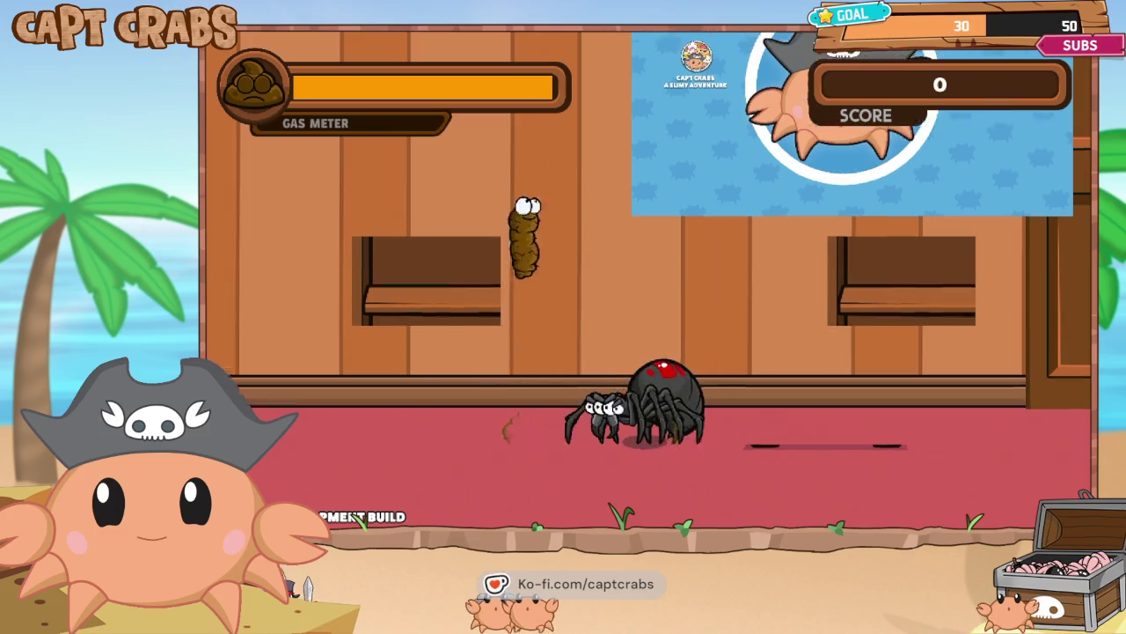
{"action": "key", "text": "Right"}
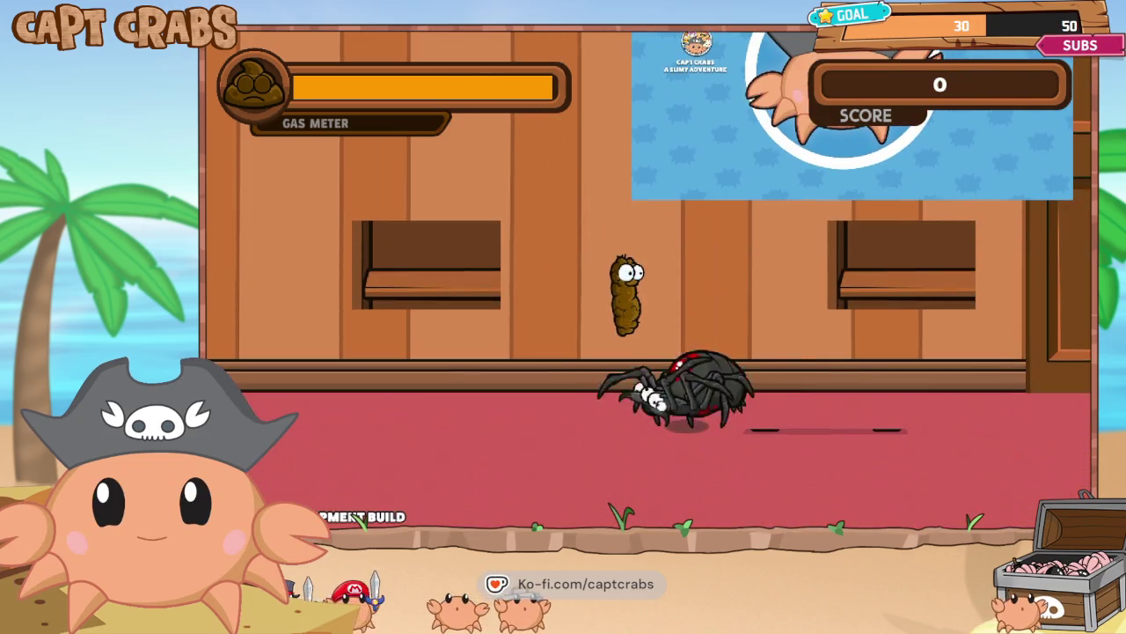
{"action": "key", "text": "Left"}
{"action": "key", "text": "Up"}
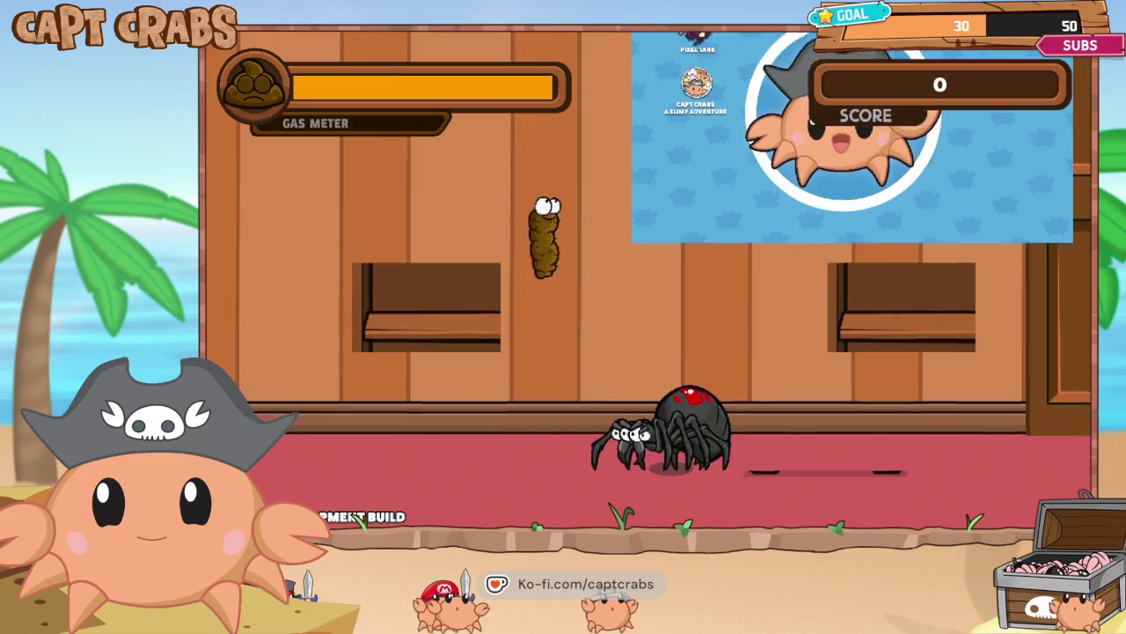
{"action": "key", "text": "Right"}
{"action": "key", "text": "Down"}
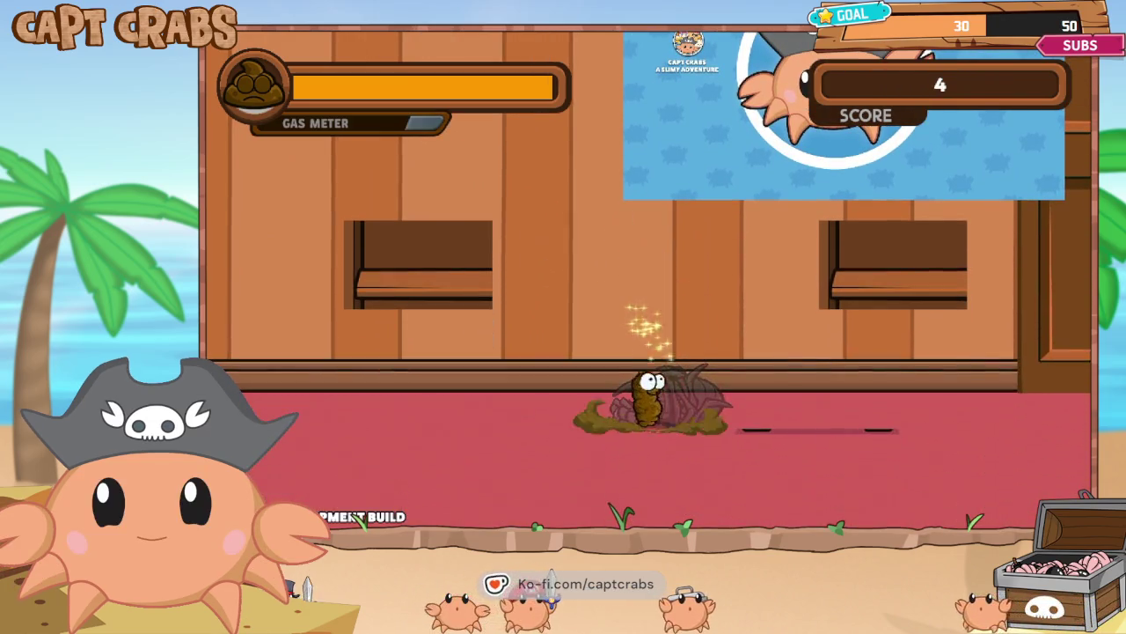
- Quit the test play through the pause menu's Exit Game option
{"action": "key", "text": "Escape"}
{"action": "key", "text": "Down"}
{"action": "key", "text": "Down"}
{"action": "key", "text": "Return"}
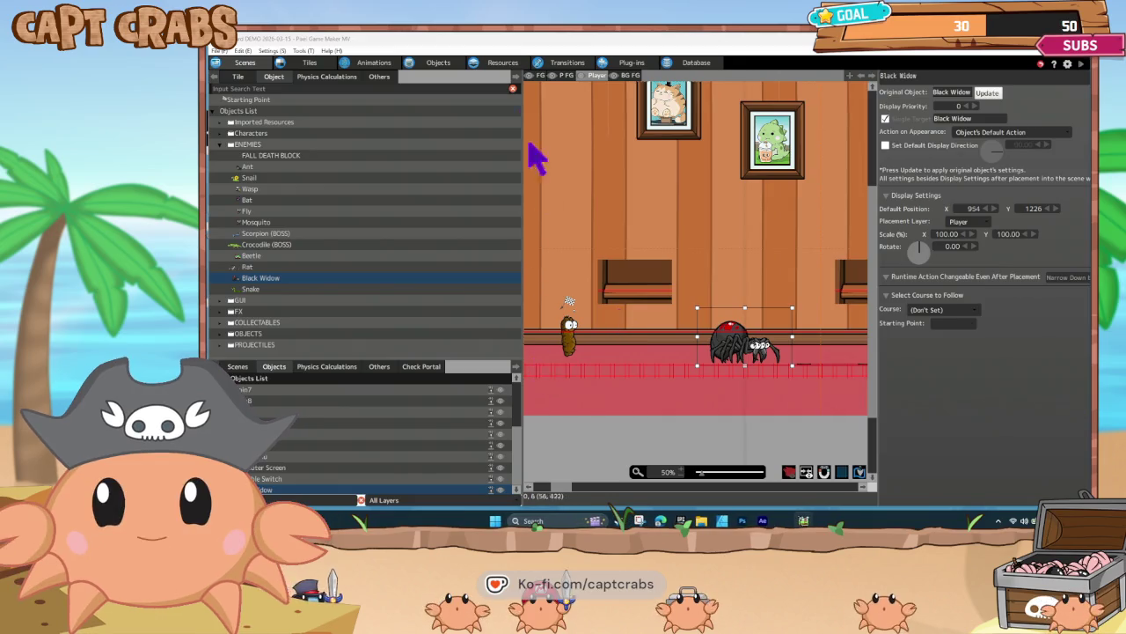
- On Turdy's state graph, review Head Jump and its IDLE → Head Jump and Fart Attack → HIT links
{"action": "left_click", "coordinate": [438, 63]}
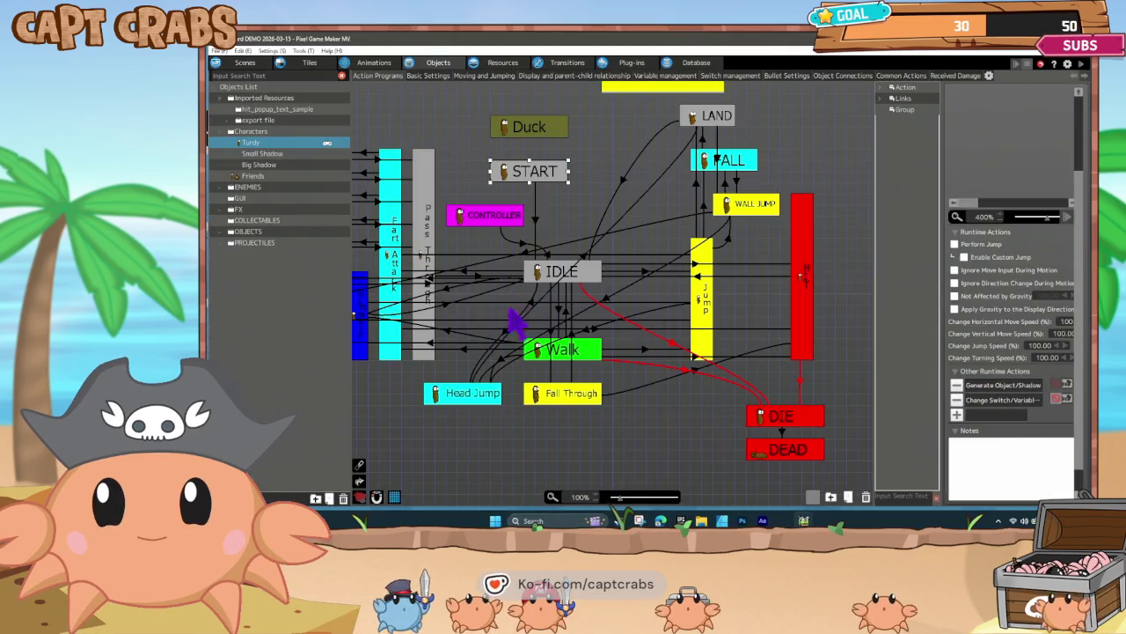
{"action": "left_click", "coordinate": [457, 396]}
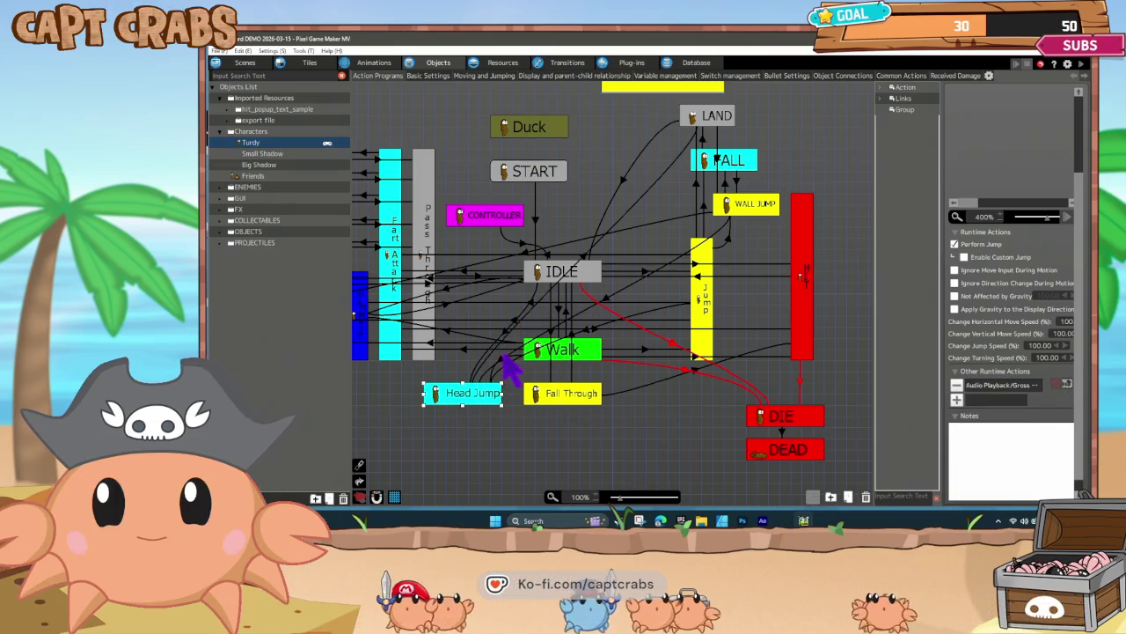
{"action": "left_click", "coordinate": [507, 335]}
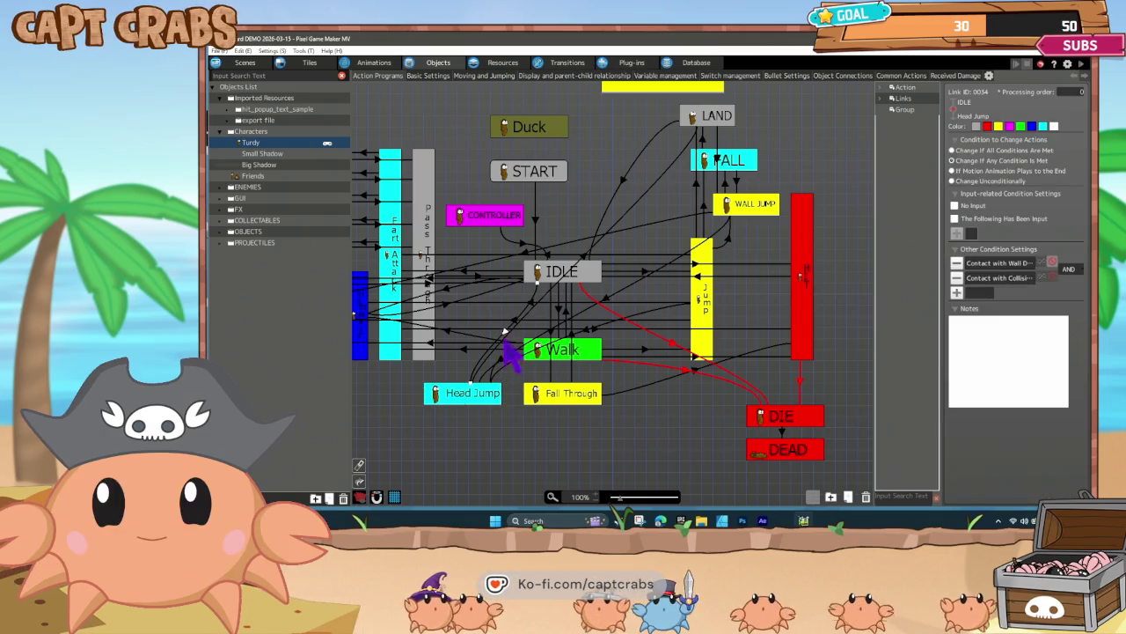
{"action": "left_click", "coordinate": [595, 329]}
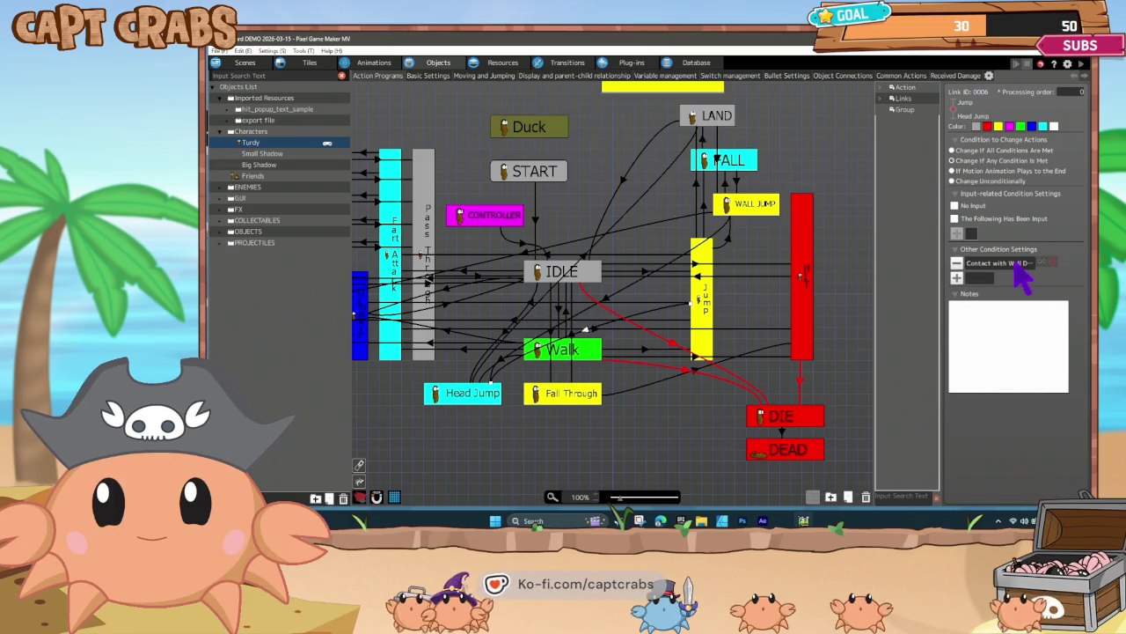
{"action": "left_click", "coordinate": [740, 187]}
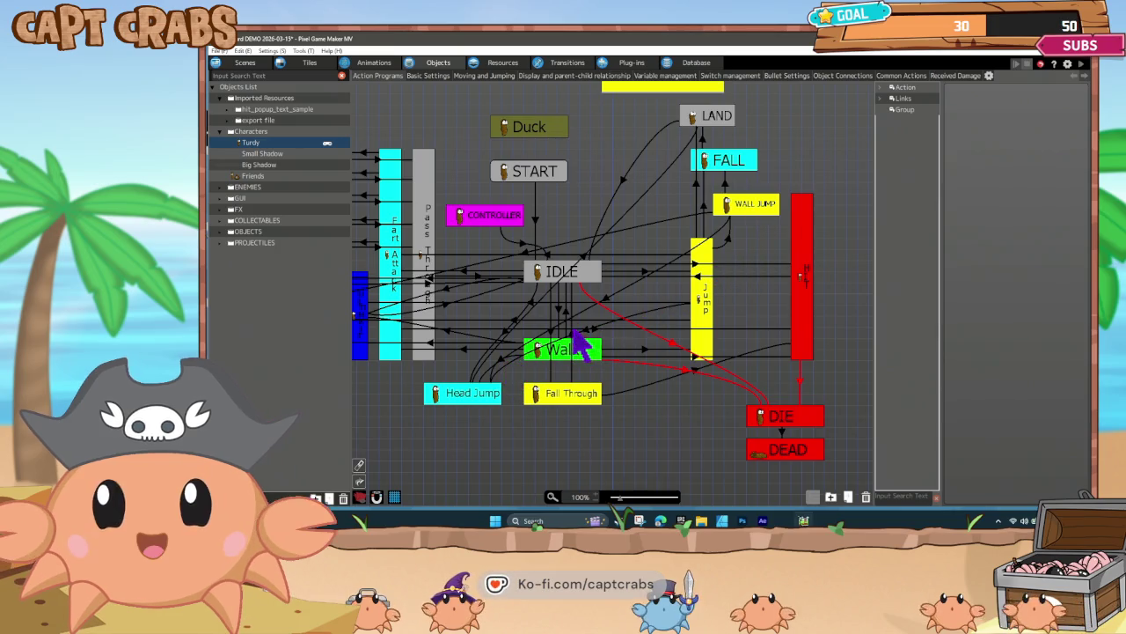
- Review the WALL JUMP → Head Jump link's wall-contact condition without making changes
{"action": "left_click", "coordinate": [607, 299]}
{"action": "right_click", "coordinate": [607, 299]}
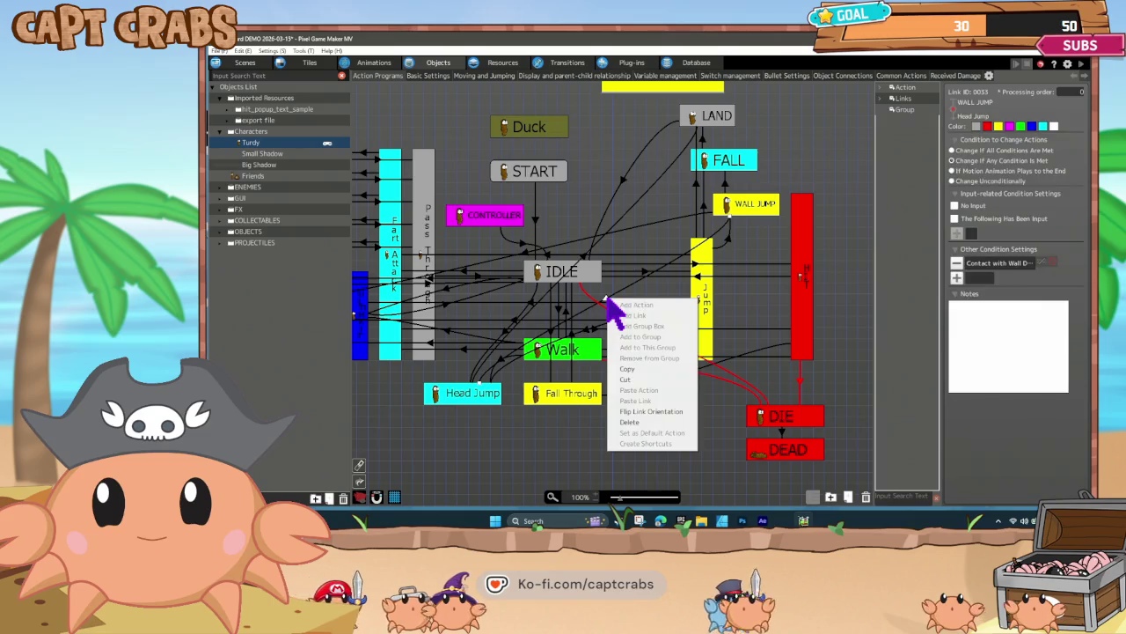
{"action": "key", "text": "Escape"}
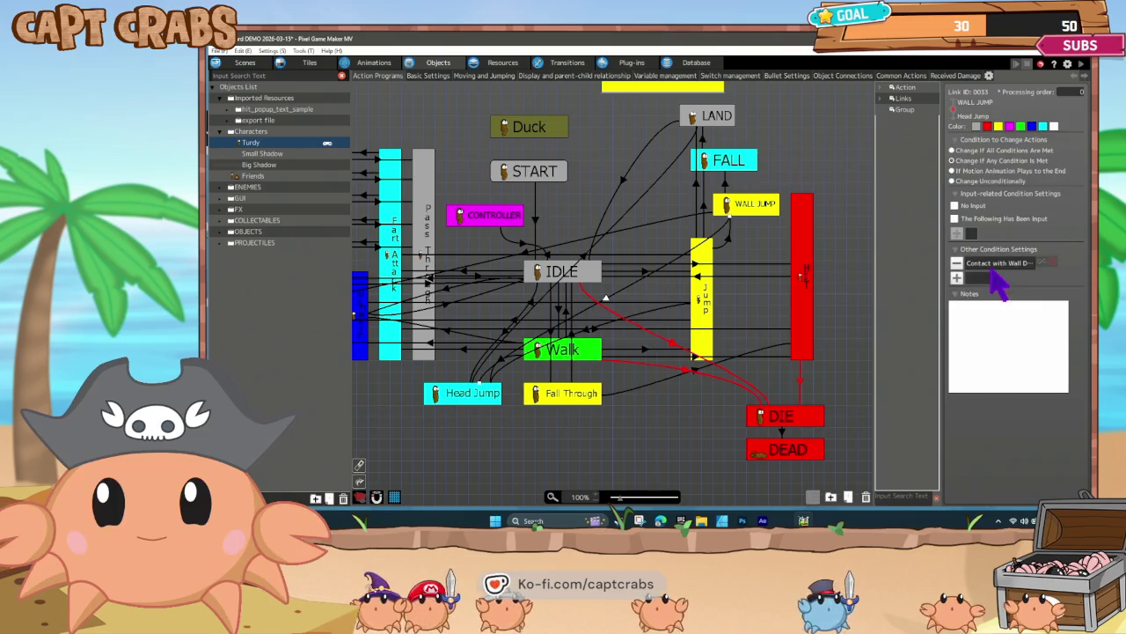
{"action": "double_click", "coordinate": [999, 264]}
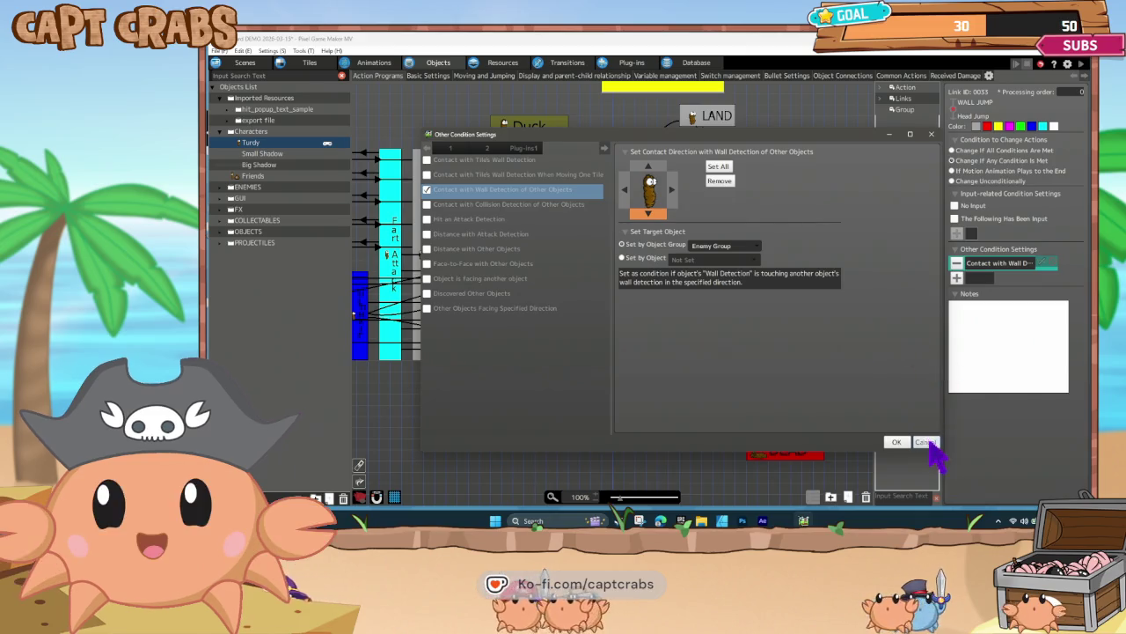
{"action": "left_click", "coordinate": [926, 443]}
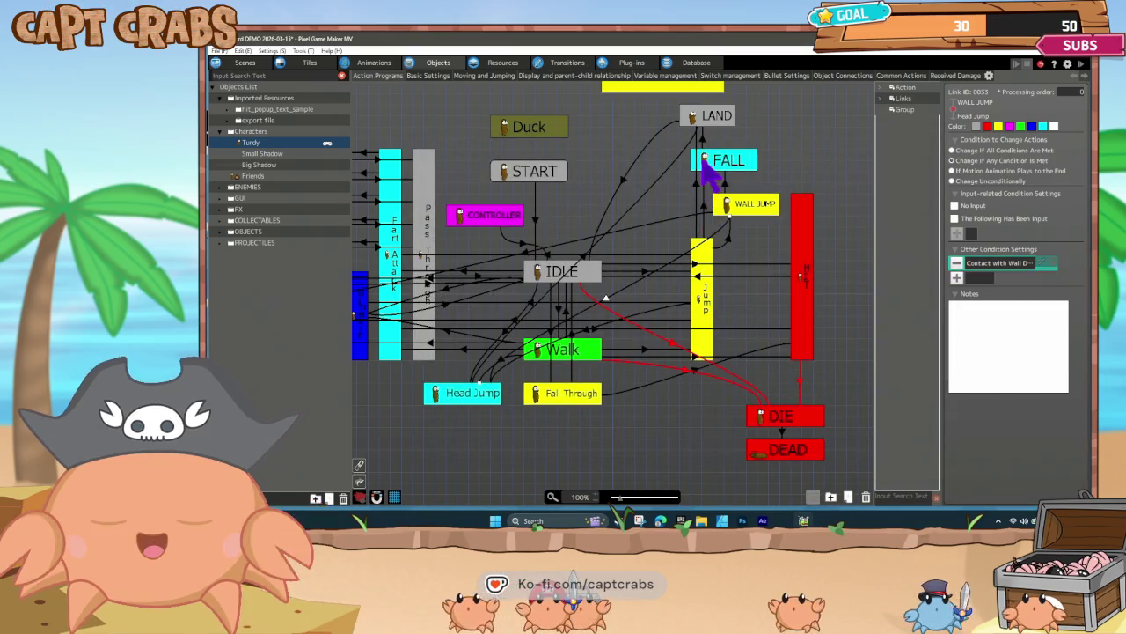
- Dismiss the FALL and LAND context menus unchanged, then launch a test play
{"action": "right_click", "coordinate": [709, 174]}
{"action": "left_click", "coordinate": [735, 264]}
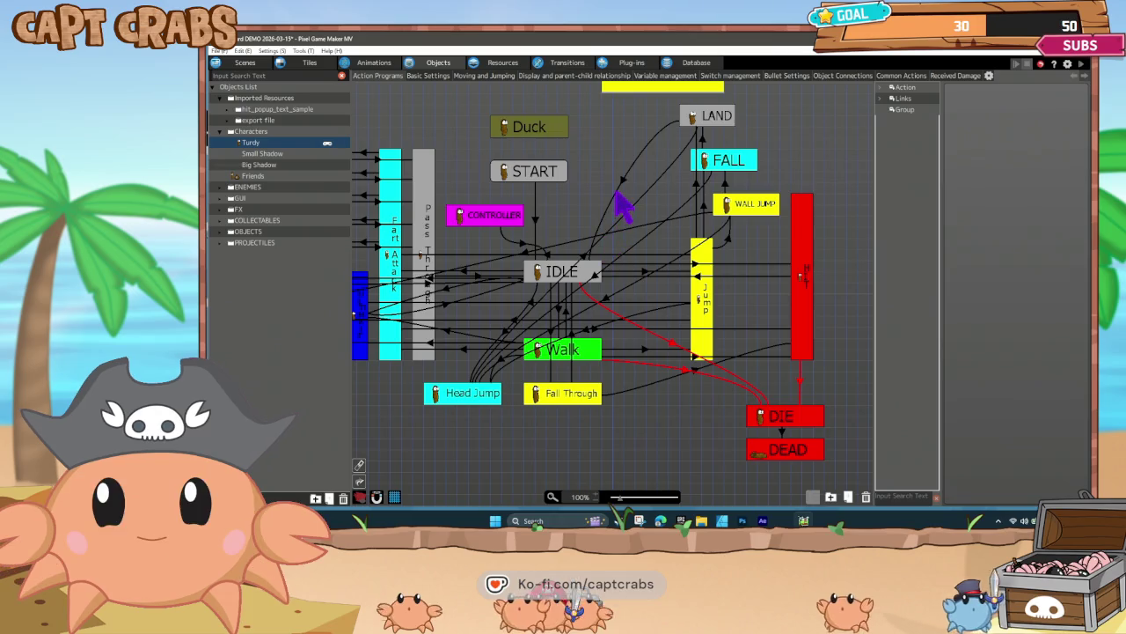
{"action": "left_click", "coordinate": [695, 116]}
{"action": "right_click", "coordinate": [698, 115]}
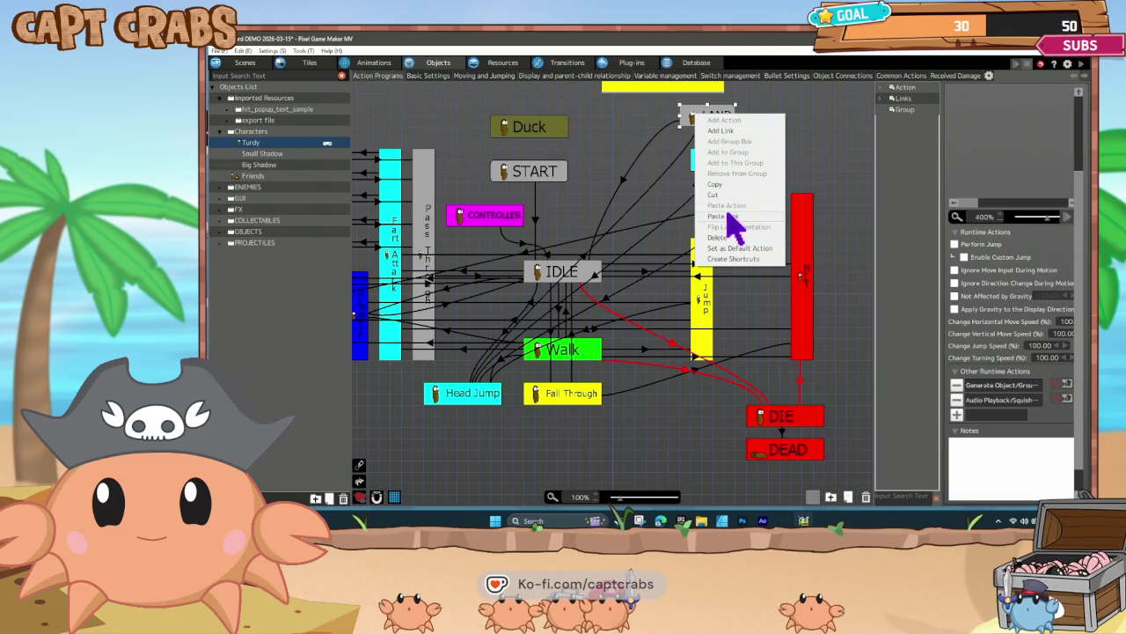
{"action": "key", "text": "Escape"}
{"action": "left_click", "coordinate": [485, 394]}
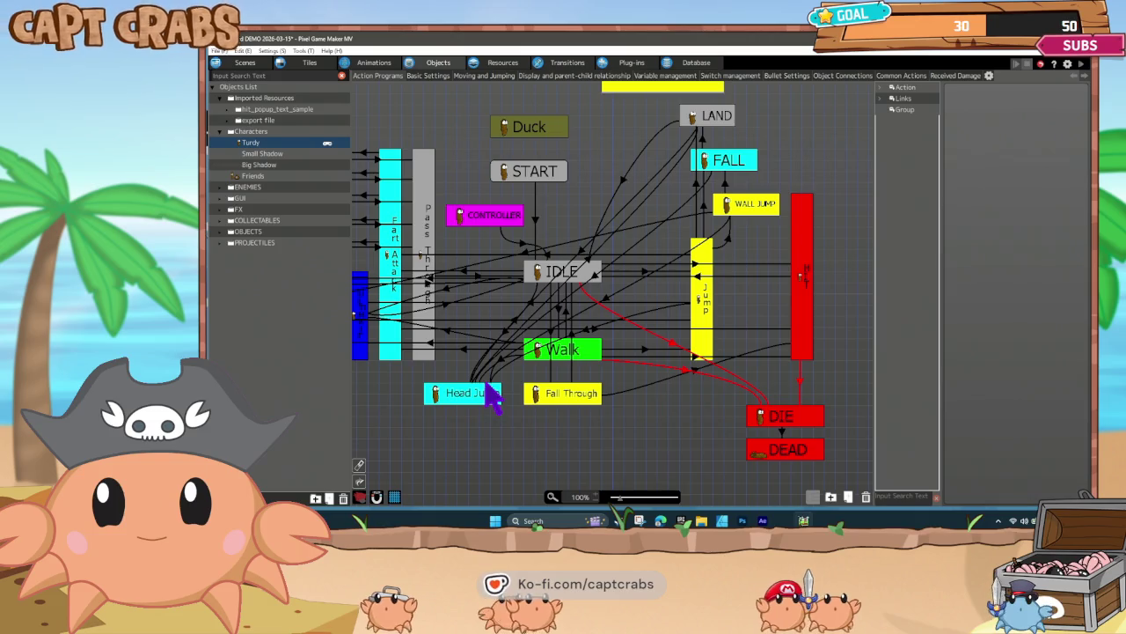
{"action": "double_click", "coordinate": [486, 393]}
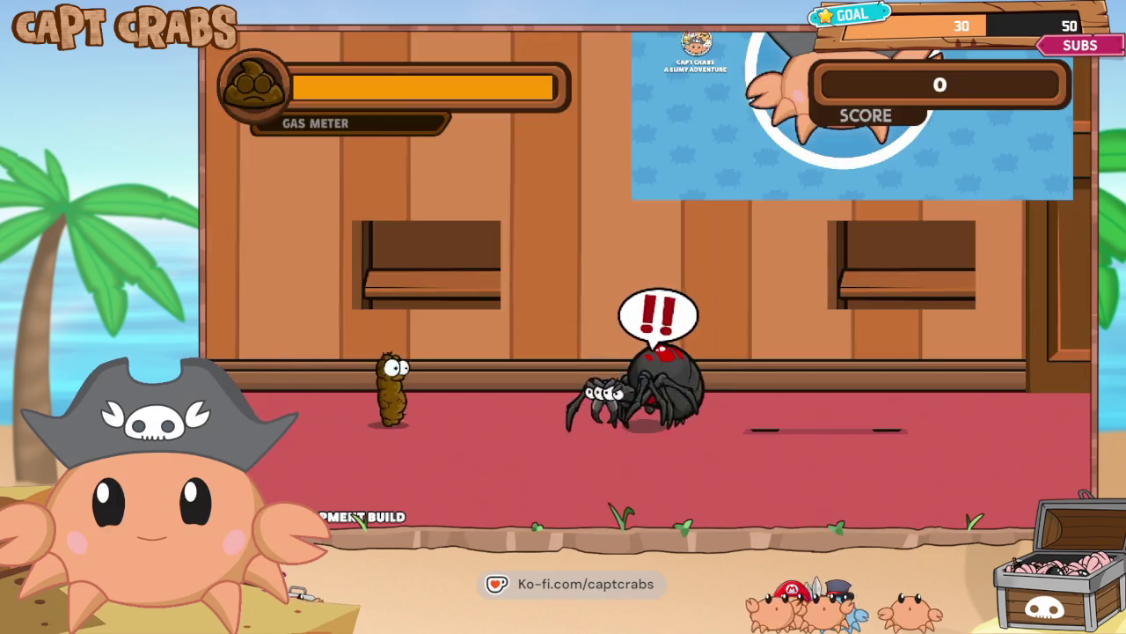
- Walk right, climb the wall and jump over the Black Widow spider
{"action": "key", "text": "Right"}
{"action": "key", "text": "Up"}
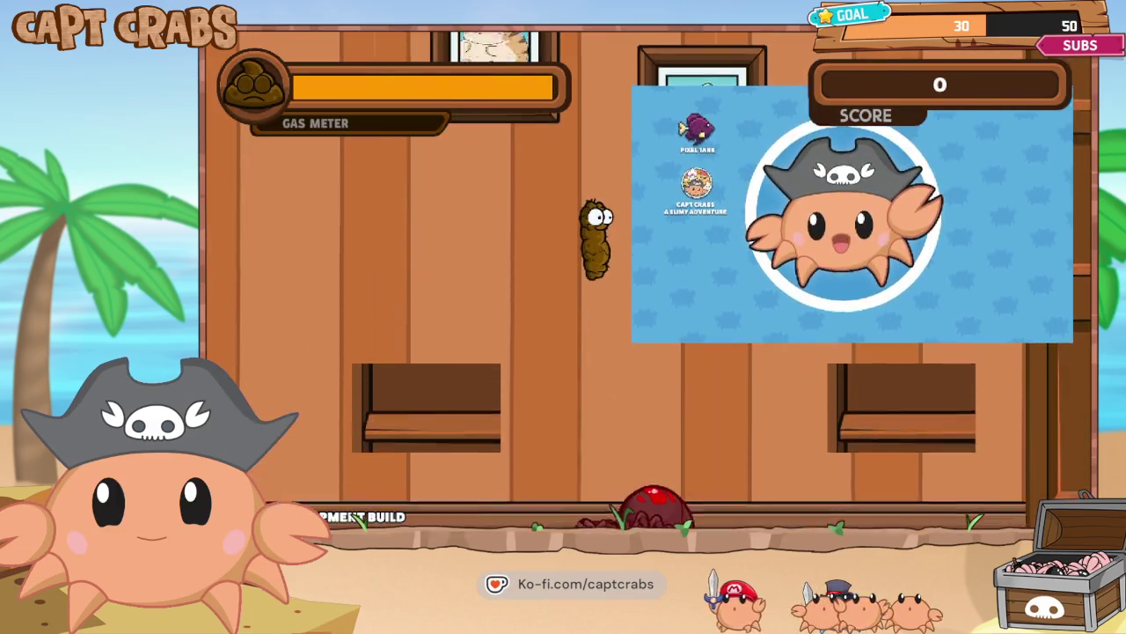
{"action": "key", "text": "Left"}
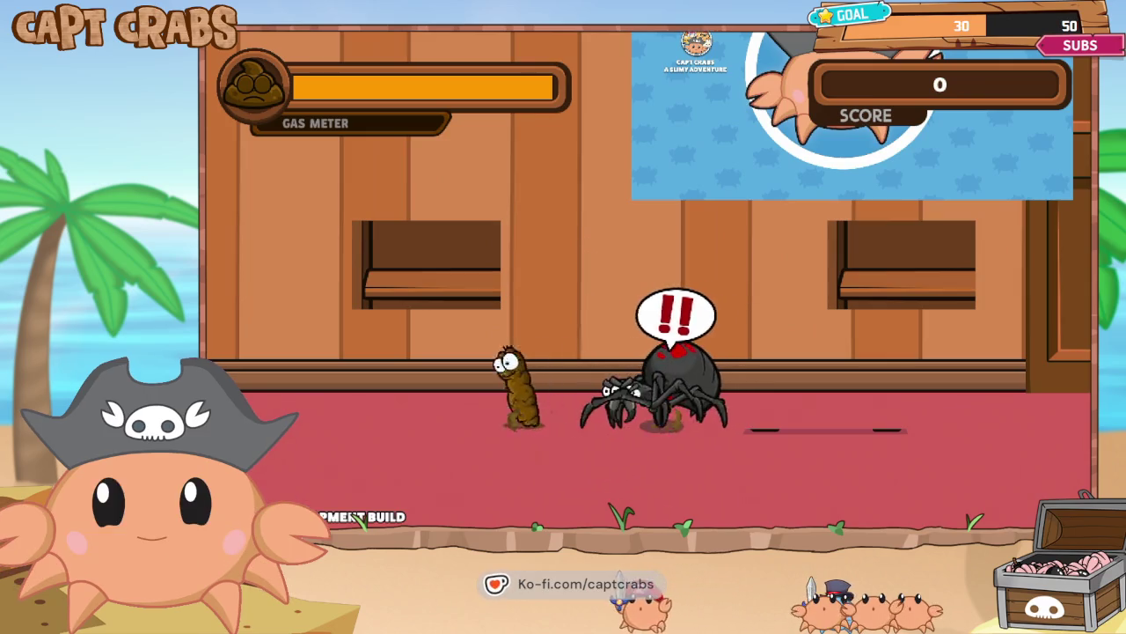
{"action": "key", "text": "Right"}
{"action": "key", "text": "Up"}
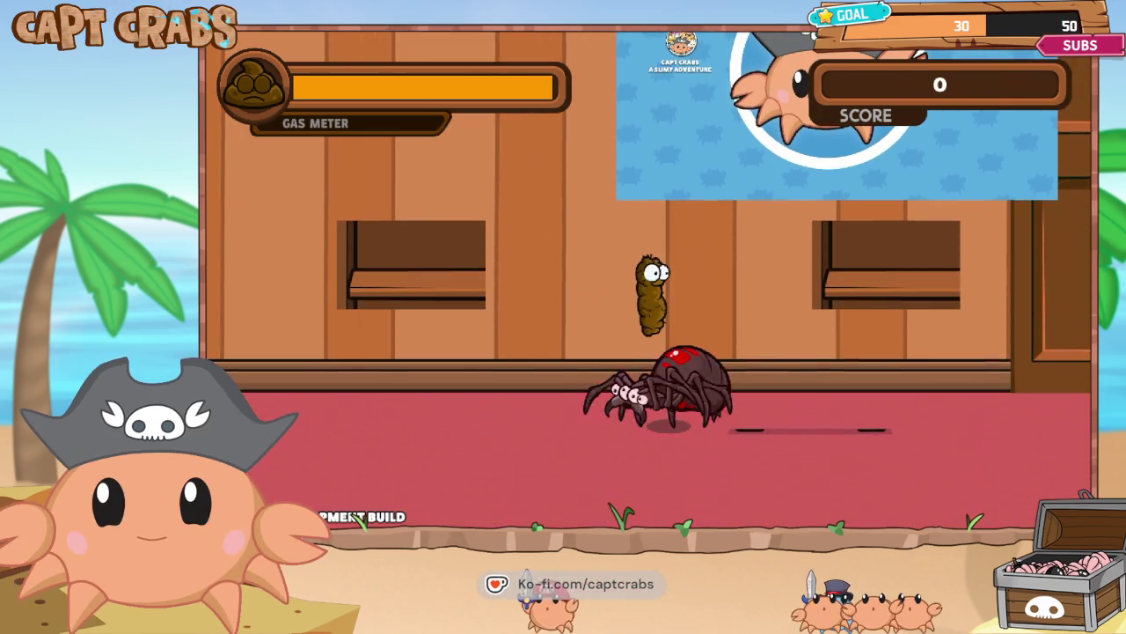
{"action": "key", "text": "Left"}
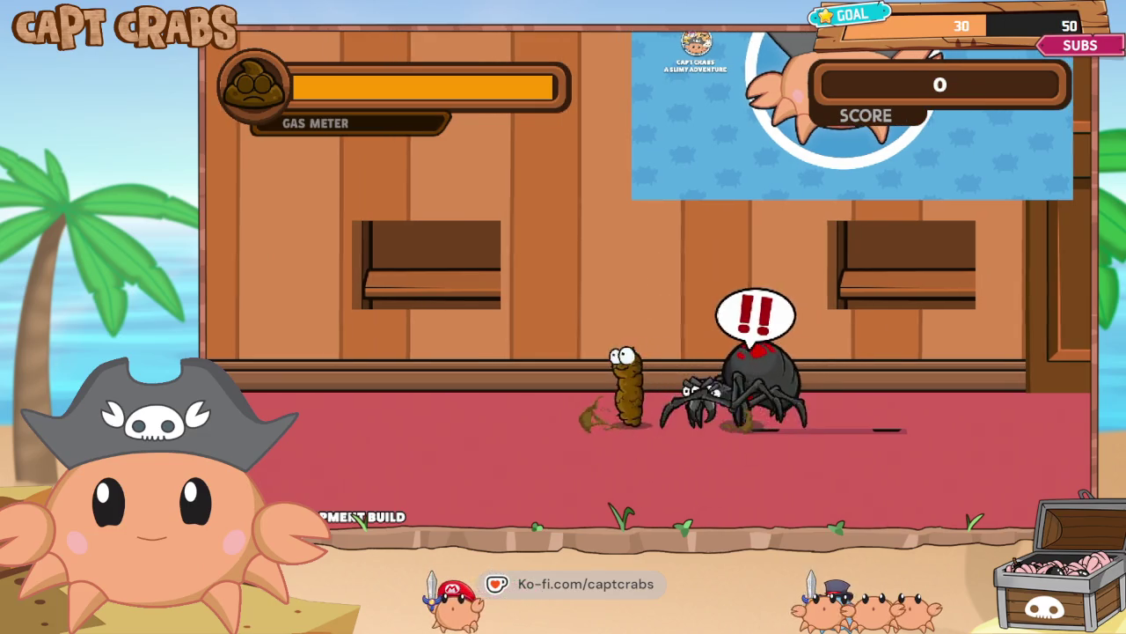
- Leap from the left window toward the centre wall, then choose Exit Game to quit
{"action": "key", "text": "Up"}
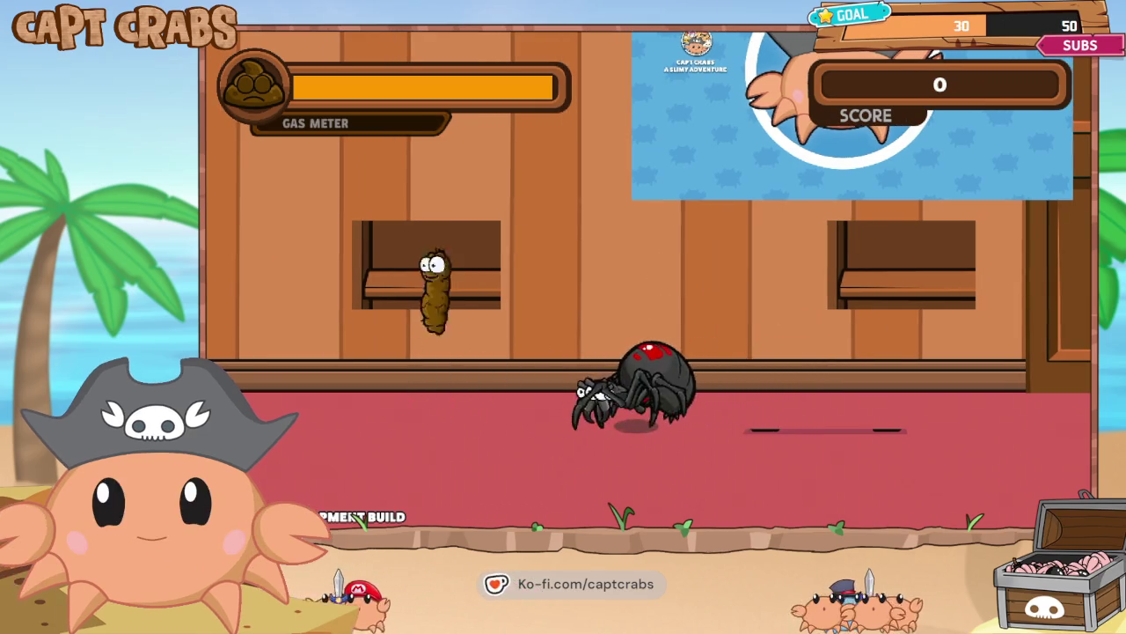
{"action": "key", "text": "Up"}
{"action": "key", "text": "Right"}
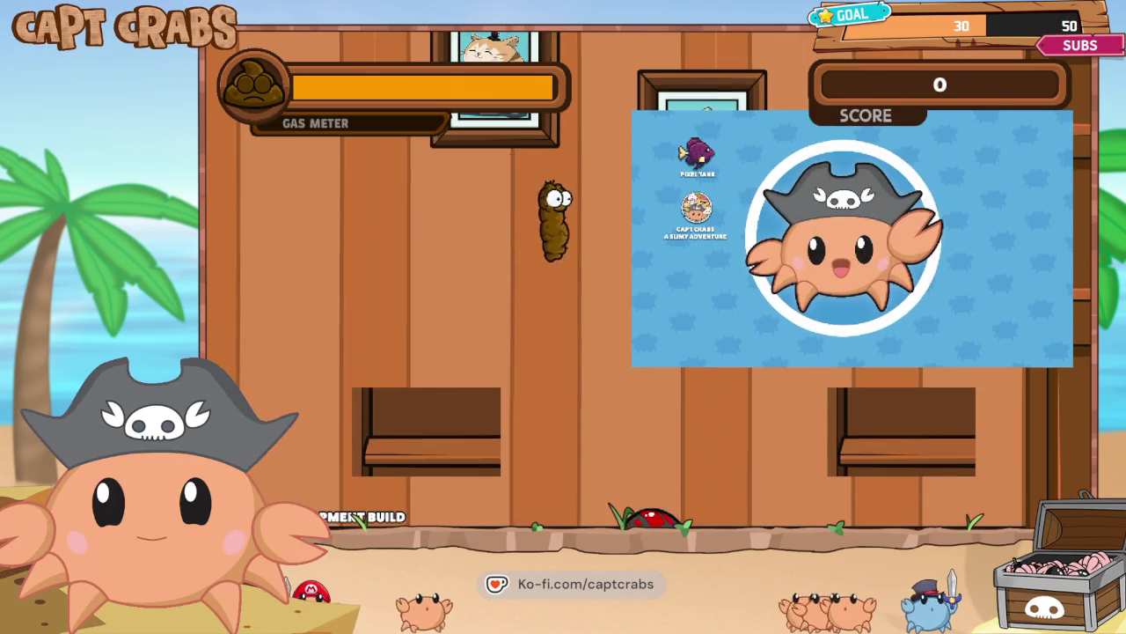
{"action": "key", "text": "Up"}
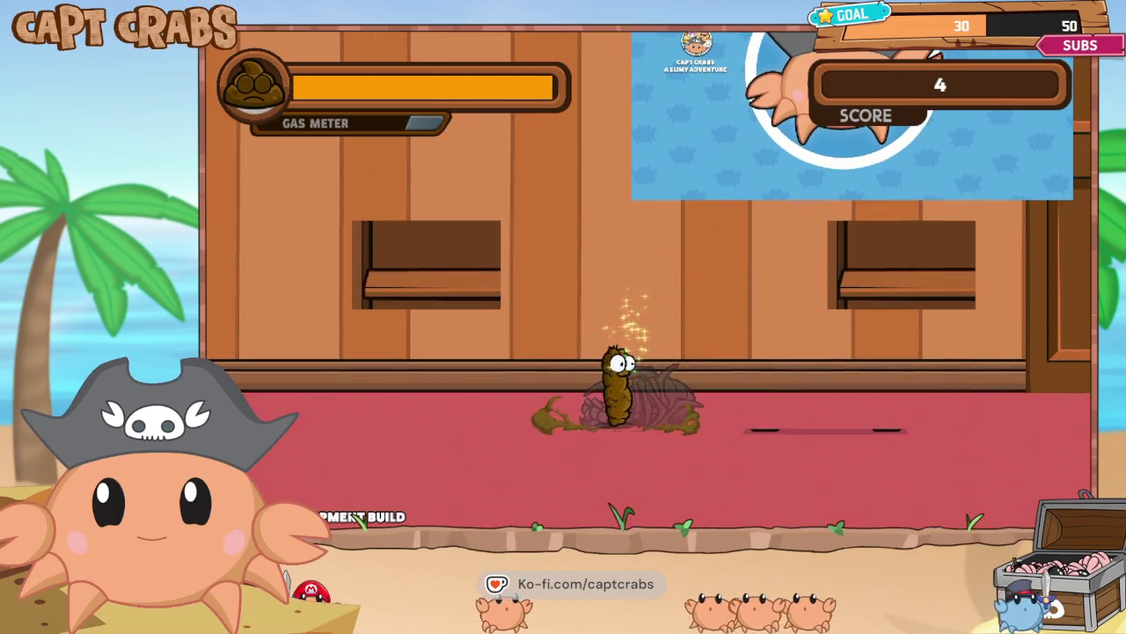
{"action": "key", "text": "Down"}
{"action": "key", "text": "Down"}
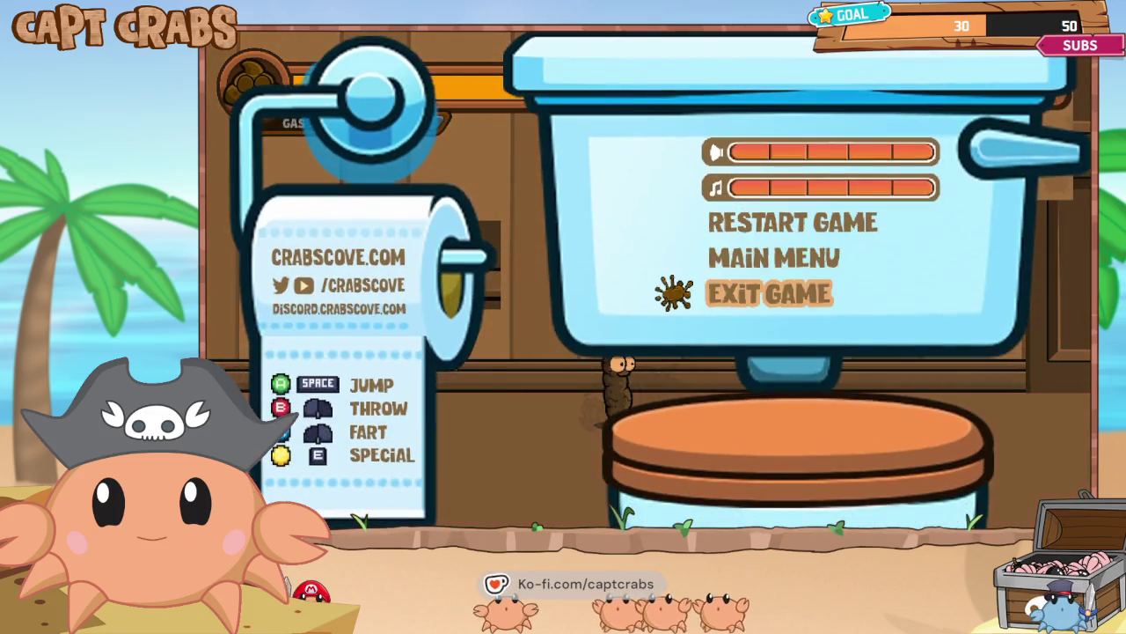
{"action": "key", "text": "Return"}
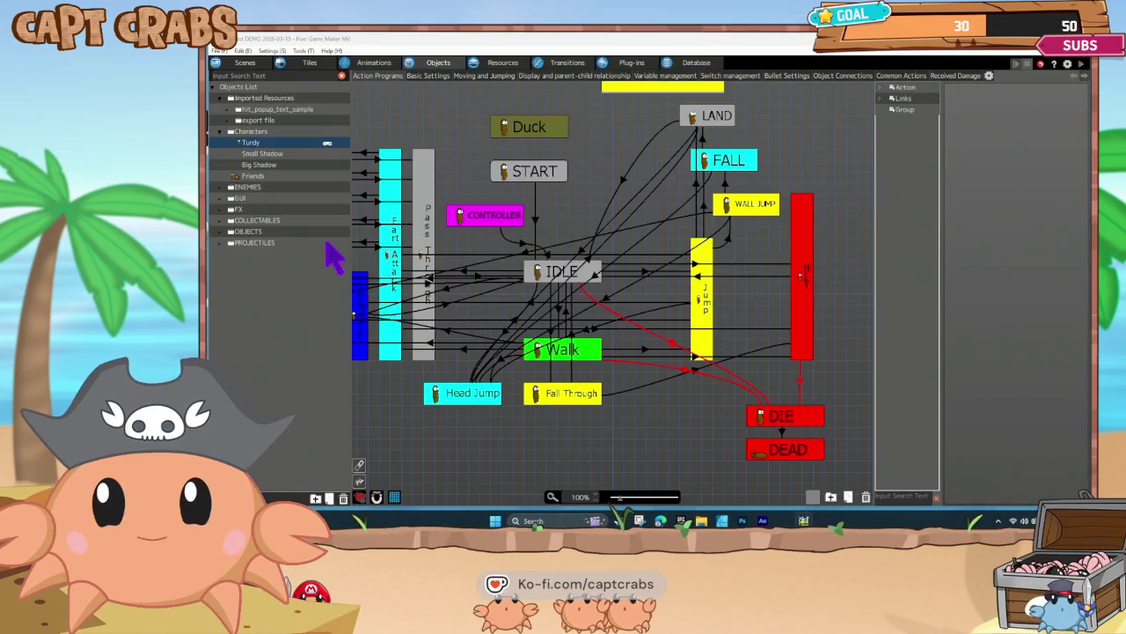
- Inspect the links beside IDLE and nudge the Head Jump action slightly left
{"action": "left_click", "coordinate": [594, 277]}
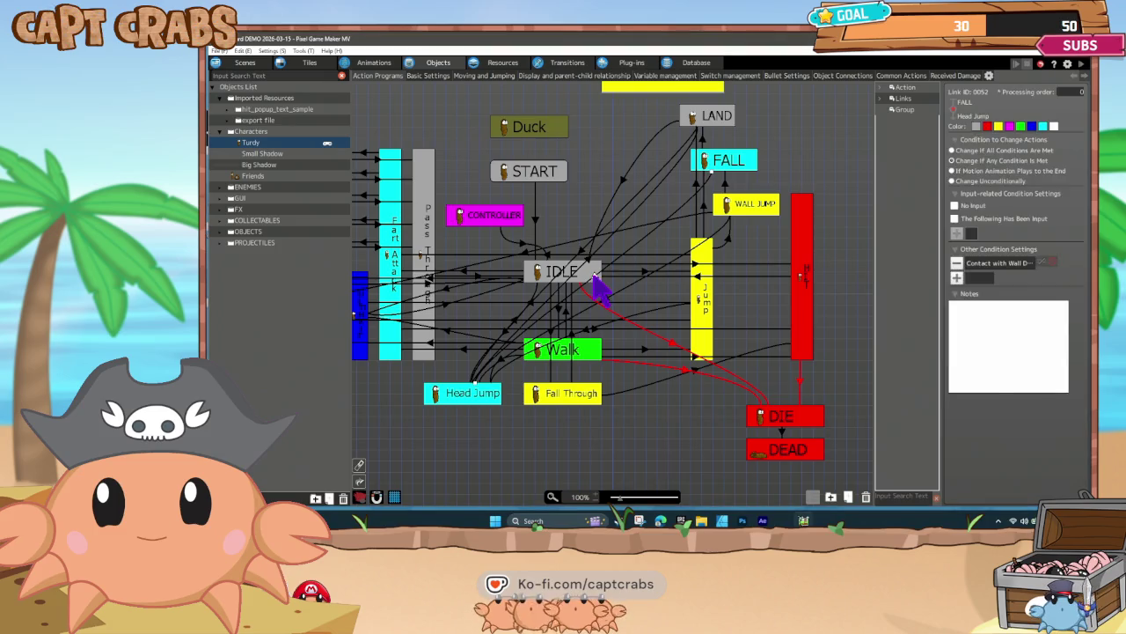
{"action": "left_click", "coordinate": [600, 264]}
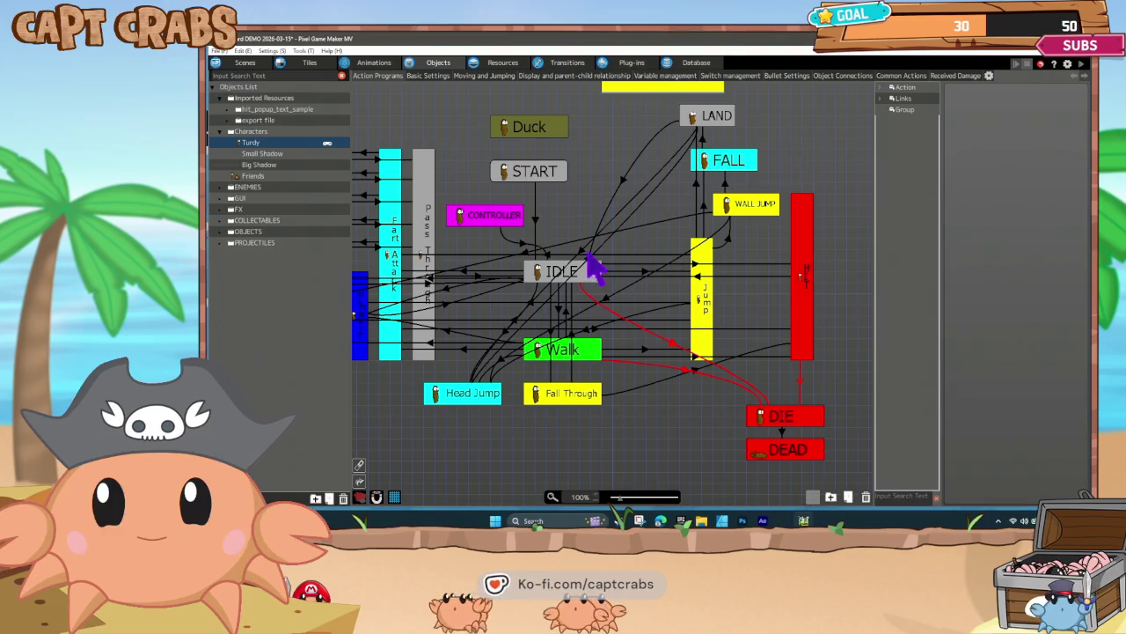
{"action": "left_click", "coordinate": [587, 261]}
{"action": "left_click", "coordinate": [603, 282]}
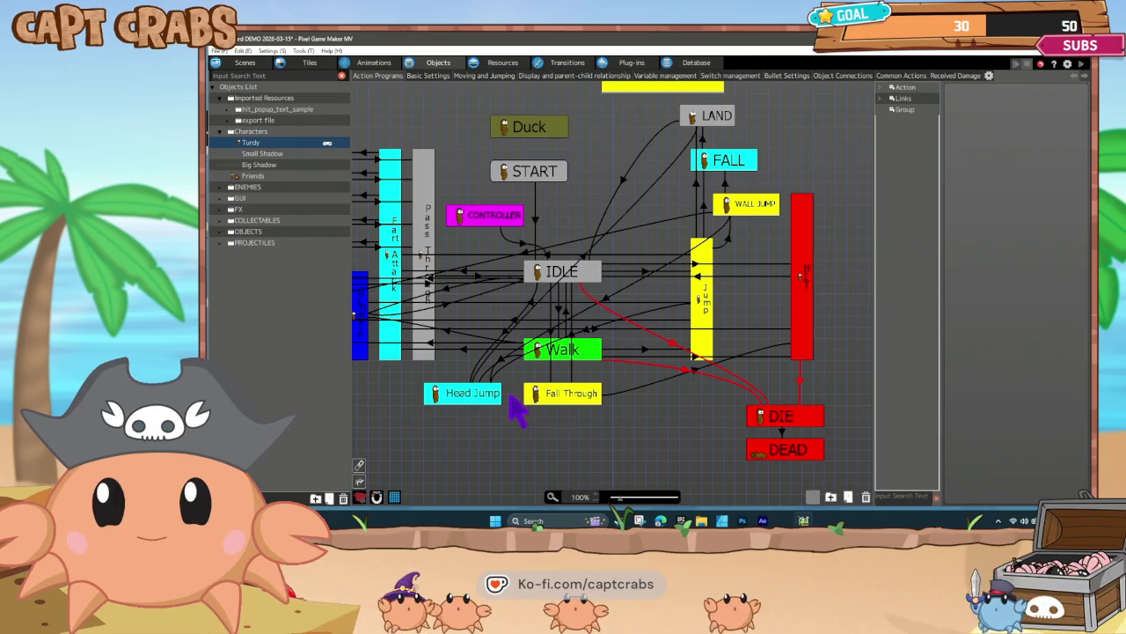
{"action": "left_click", "coordinate": [482, 389]}
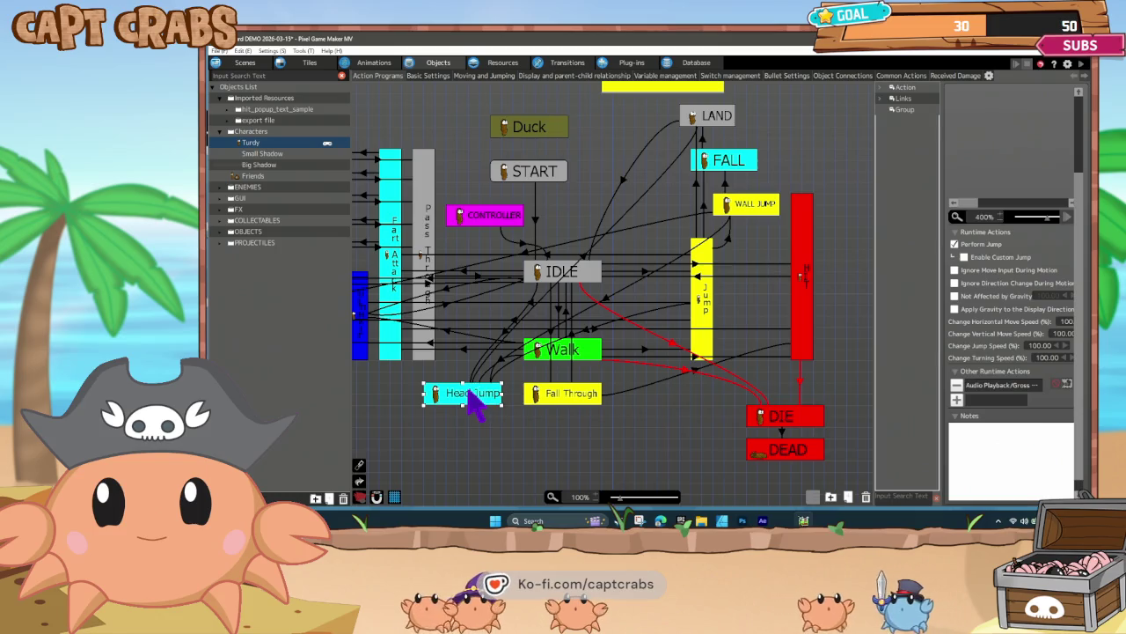
{"action": "left_click_drag", "start_coordinate": [480, 398], "coordinate": [475, 401]}
- Review the Head Jump → LAND, IDLE → Head Jump and Walk → Head Jump conditions, ending on IDLE → Head Jump
{"action": "left_click", "coordinate": [584, 255]}
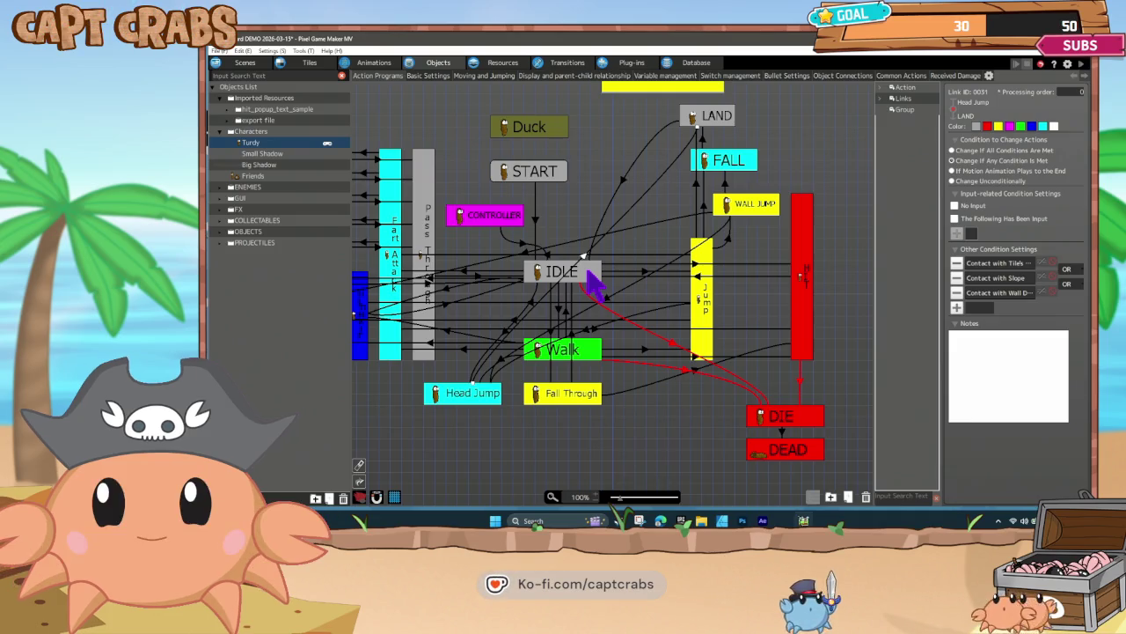
{"action": "left_click", "coordinate": [506, 333]}
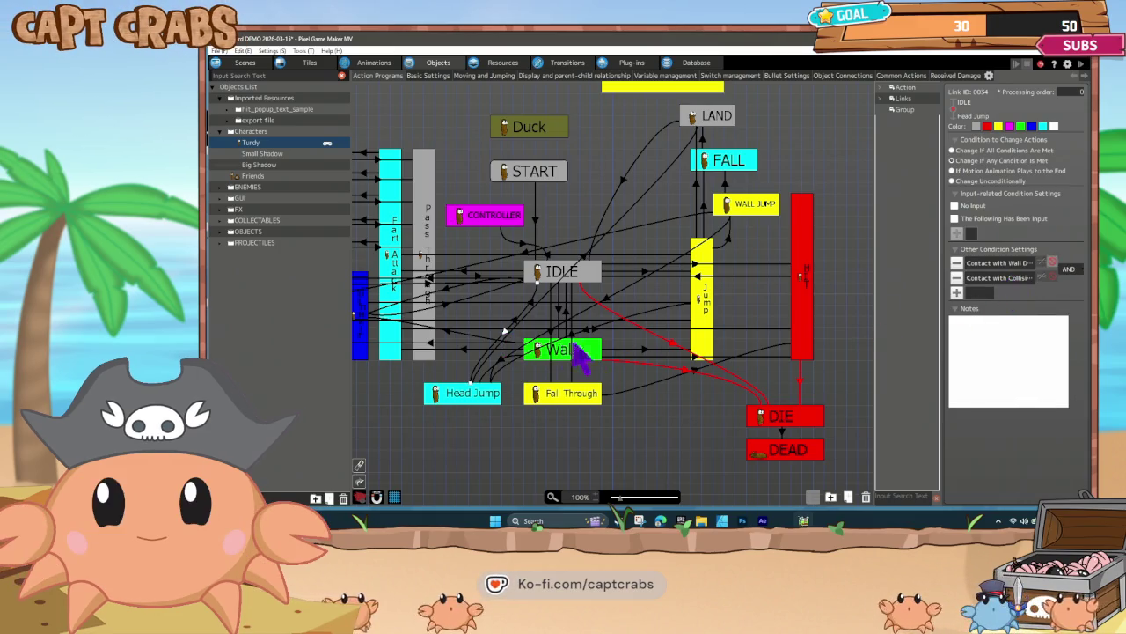
{"action": "left_click", "coordinate": [500, 361]}
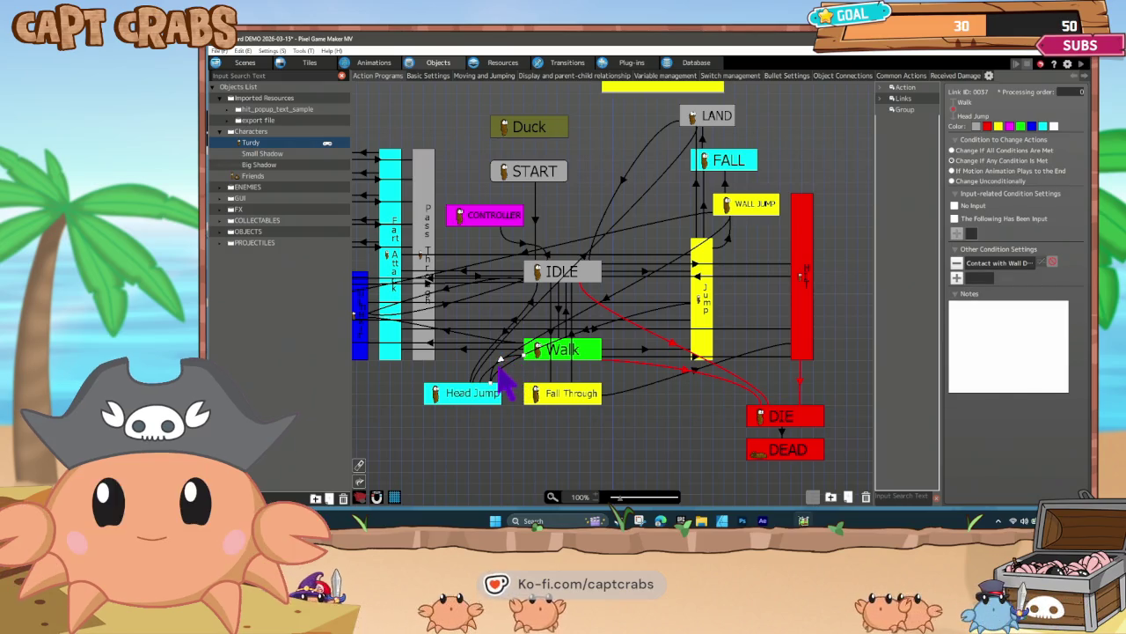
{"action": "left_click", "coordinate": [506, 333]}
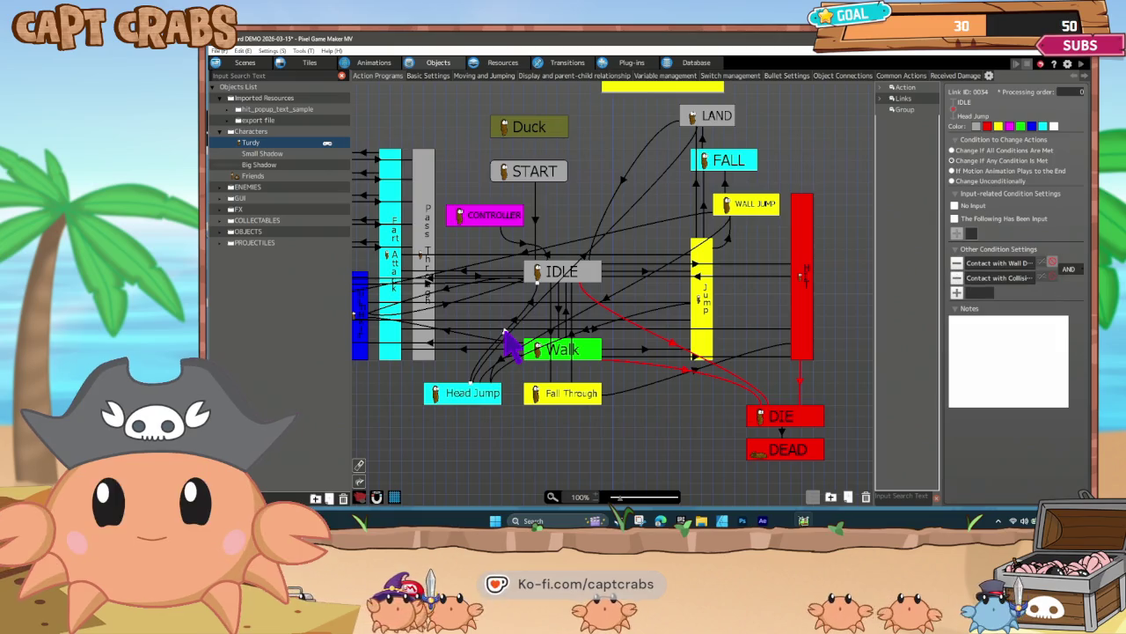
- Check IDLE → Head Jump's collision-contact condition targeting the Enemy Group, leaving it unchanged
{"action": "double_click", "coordinate": [983, 279]}
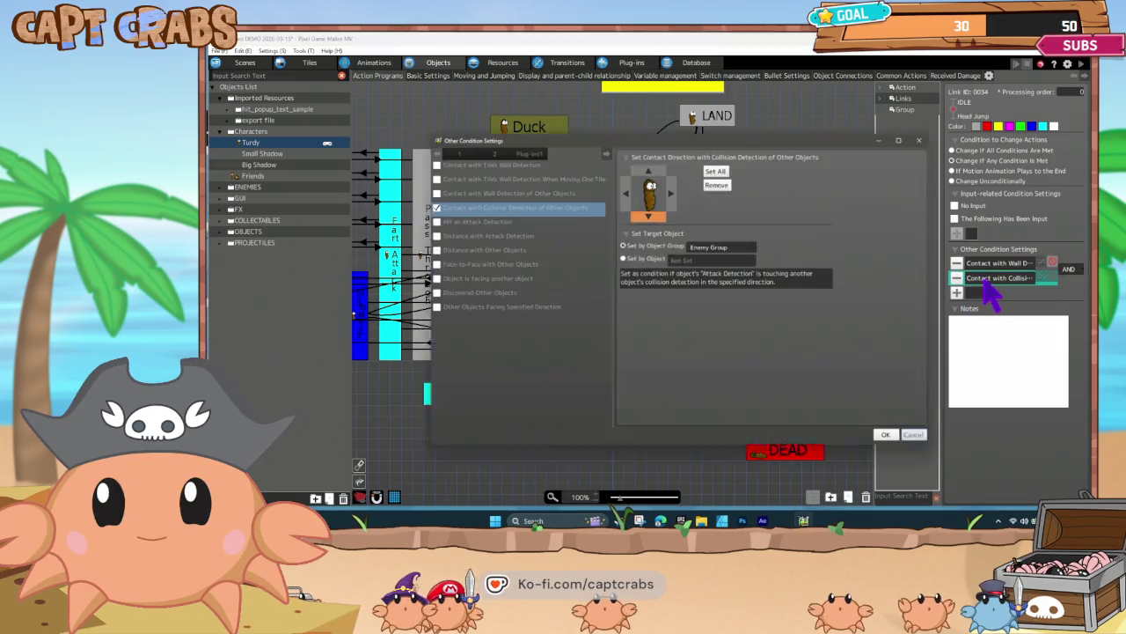
{"action": "left_click", "coordinate": [926, 442]}
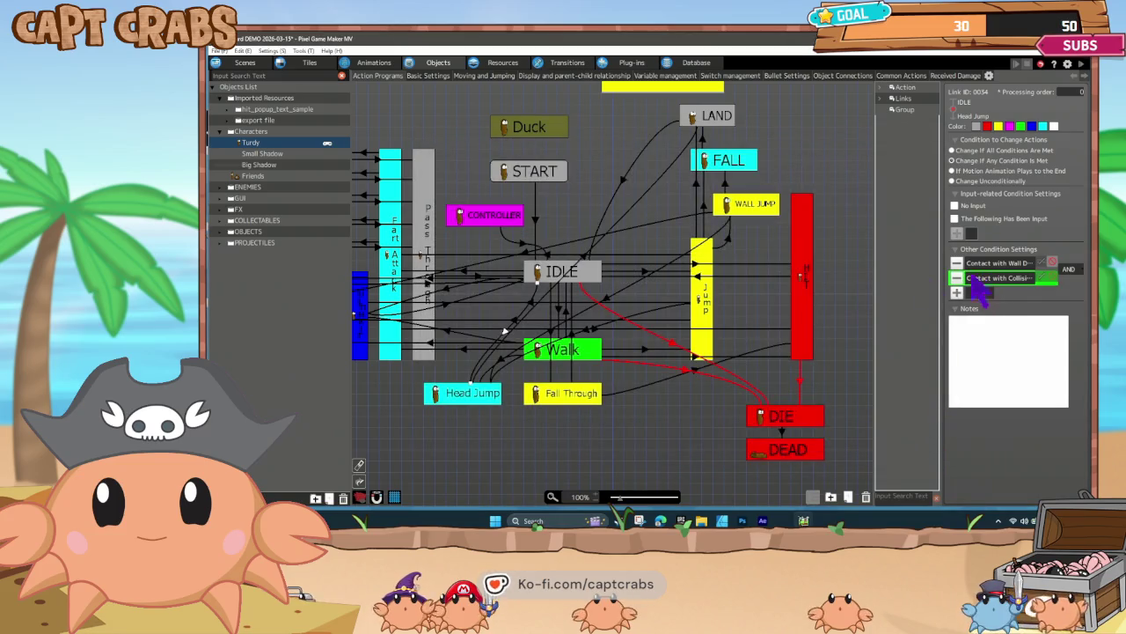
{"action": "left_click", "coordinate": [503, 334]}
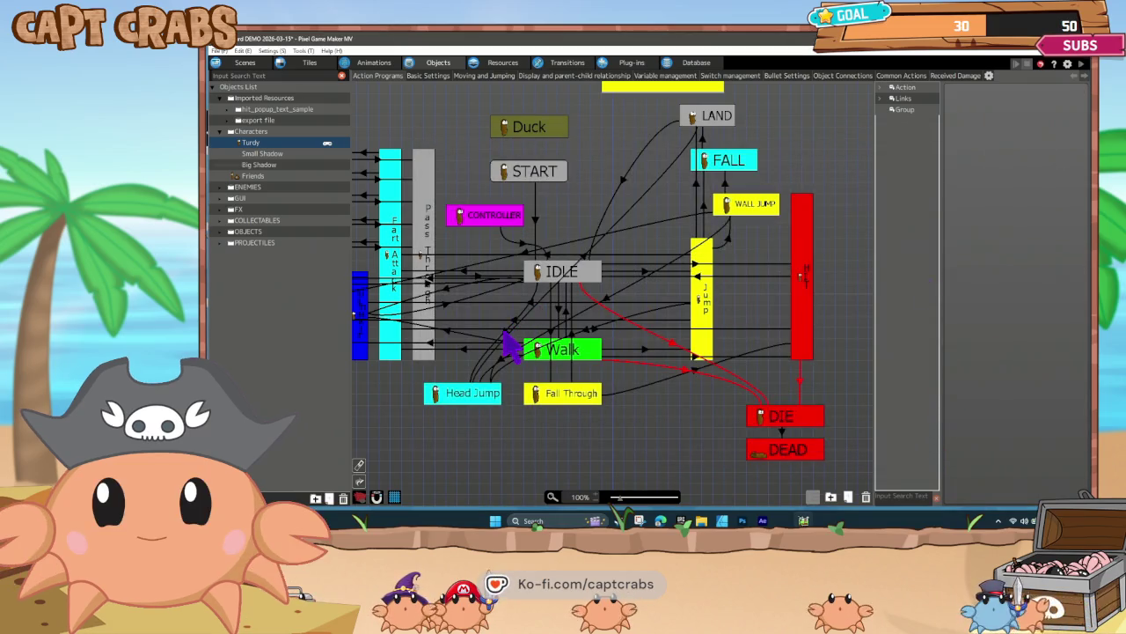
{"action": "left_click", "coordinate": [505, 332]}
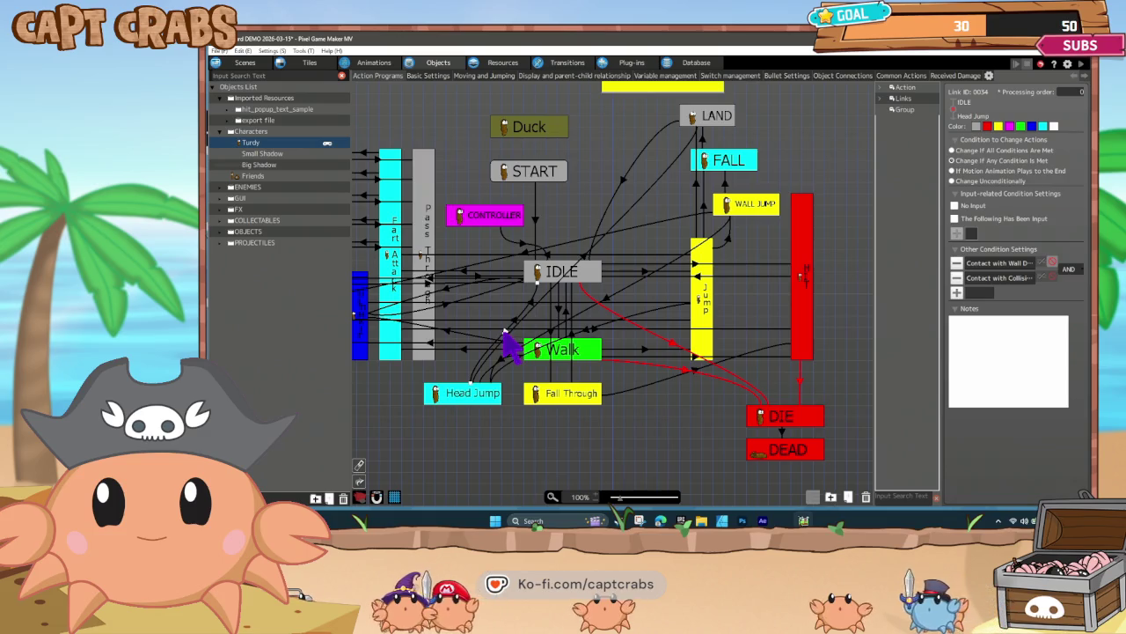
{"action": "right_click", "coordinate": [505, 332]}
{"action": "left_click", "coordinate": [537, 414]}
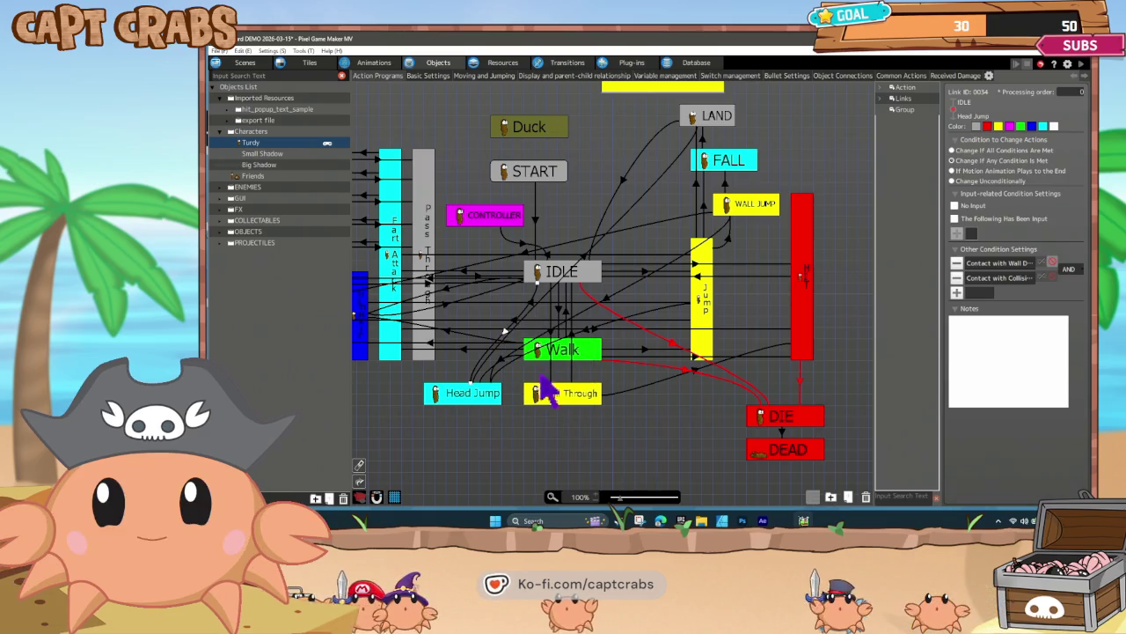
- Dismiss the LAND action's context menu and launch another test play
{"action": "right_click", "coordinate": [693, 123]}
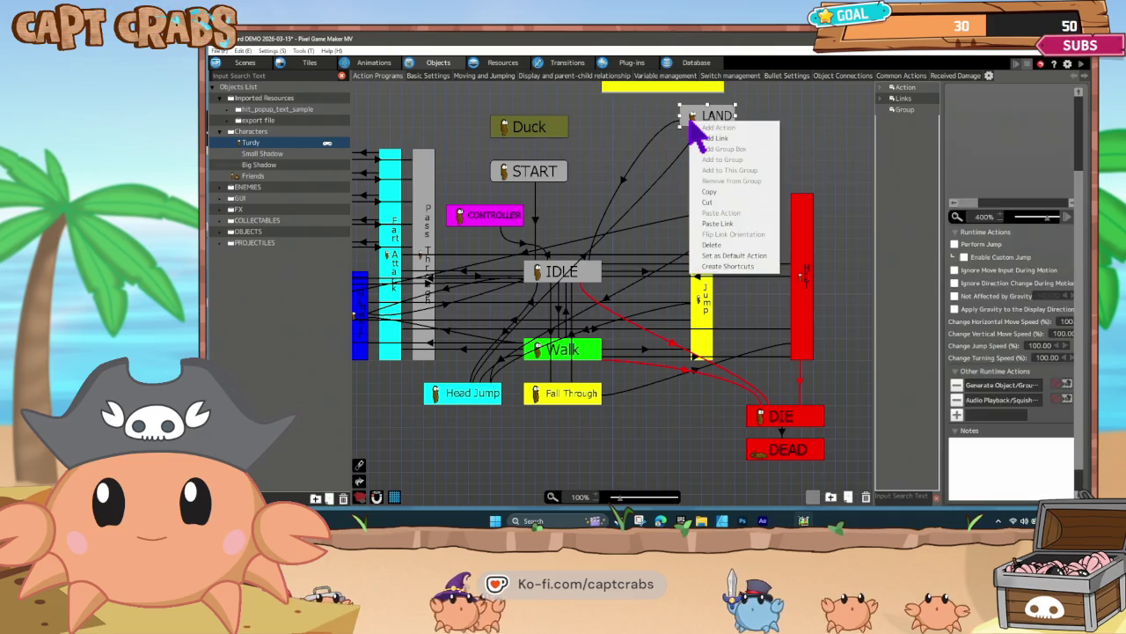
{"action": "left_click", "coordinate": [714, 229]}
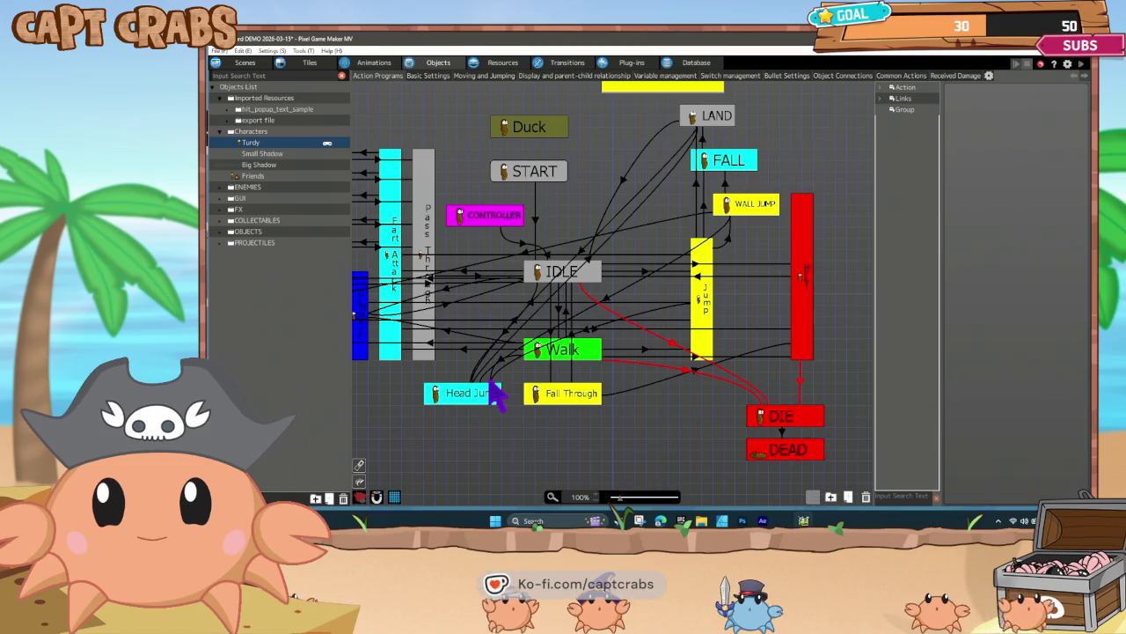
{"action": "double_click", "coordinate": [491, 385]}
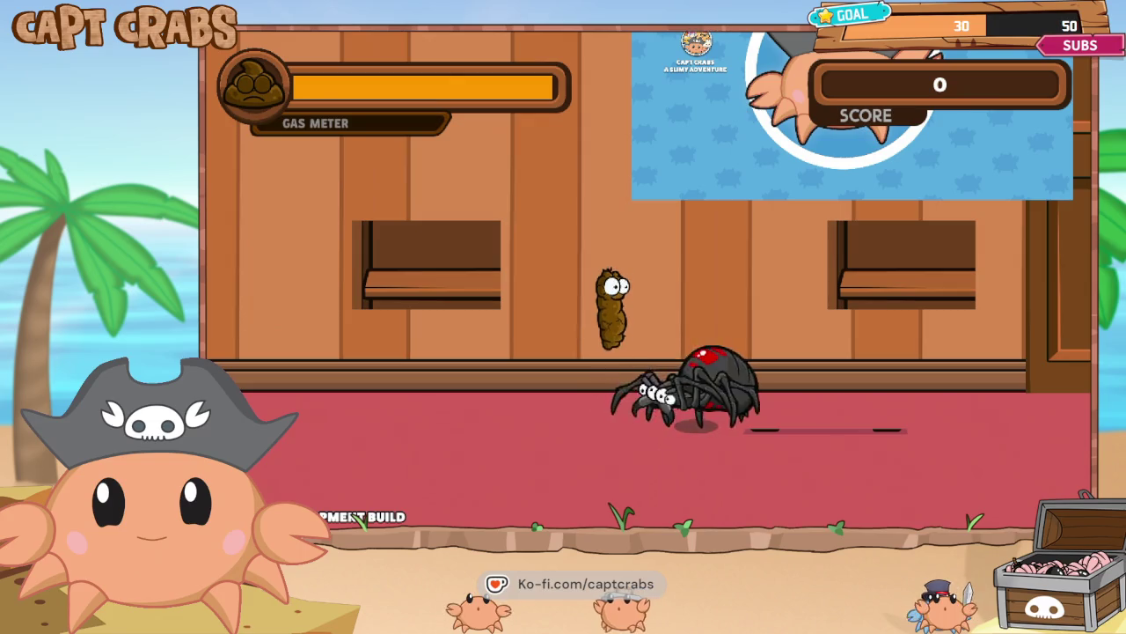
- Jump twice with Space over the Black Widow, then quit via the pause menu's Exit Game
{"action": "key", "text": "space"}
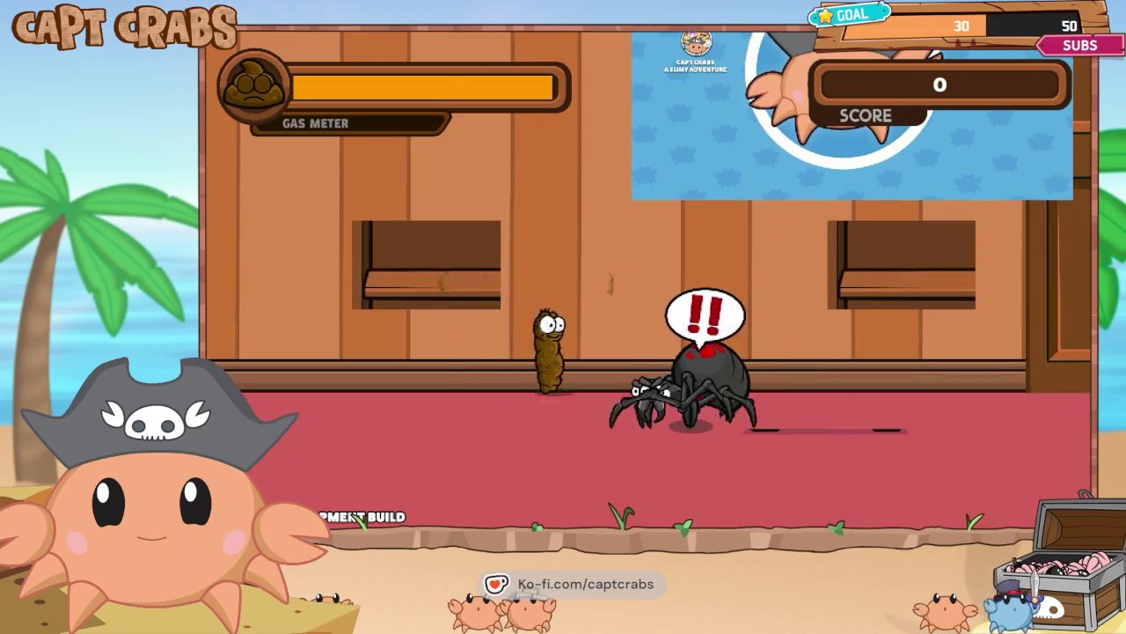
{"action": "key", "text": "space"}
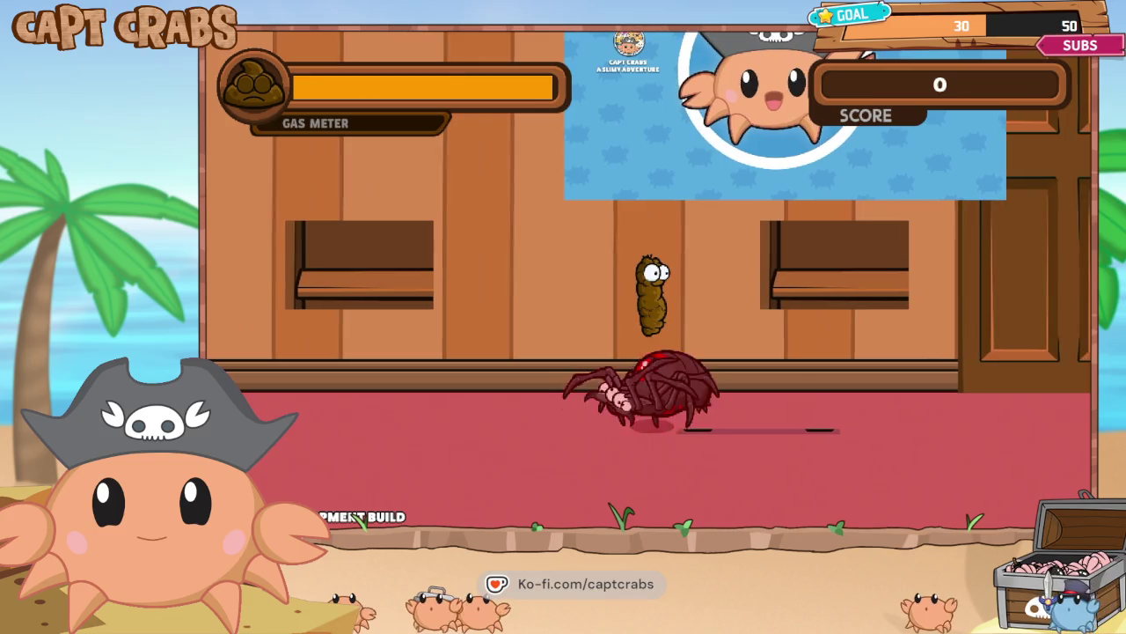
{"action": "key", "text": "Escape"}
{"action": "key", "text": "Down"}
{"action": "key", "text": "Down"}
{"action": "key", "text": "Down"}
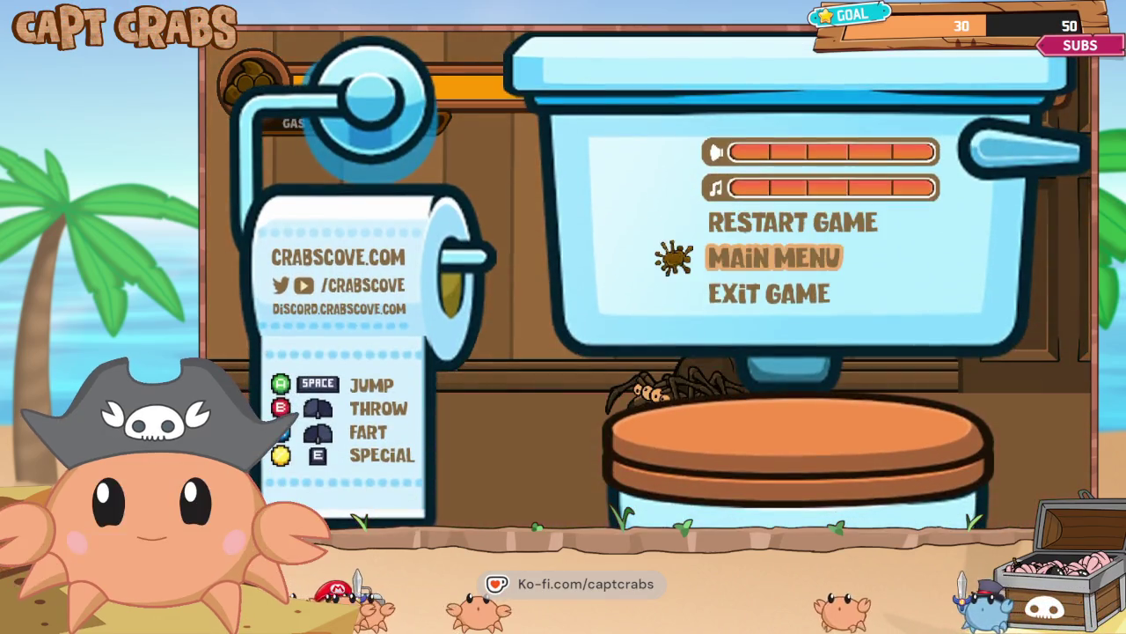
{"action": "key", "text": "Down"}
{"action": "key", "text": "space"}
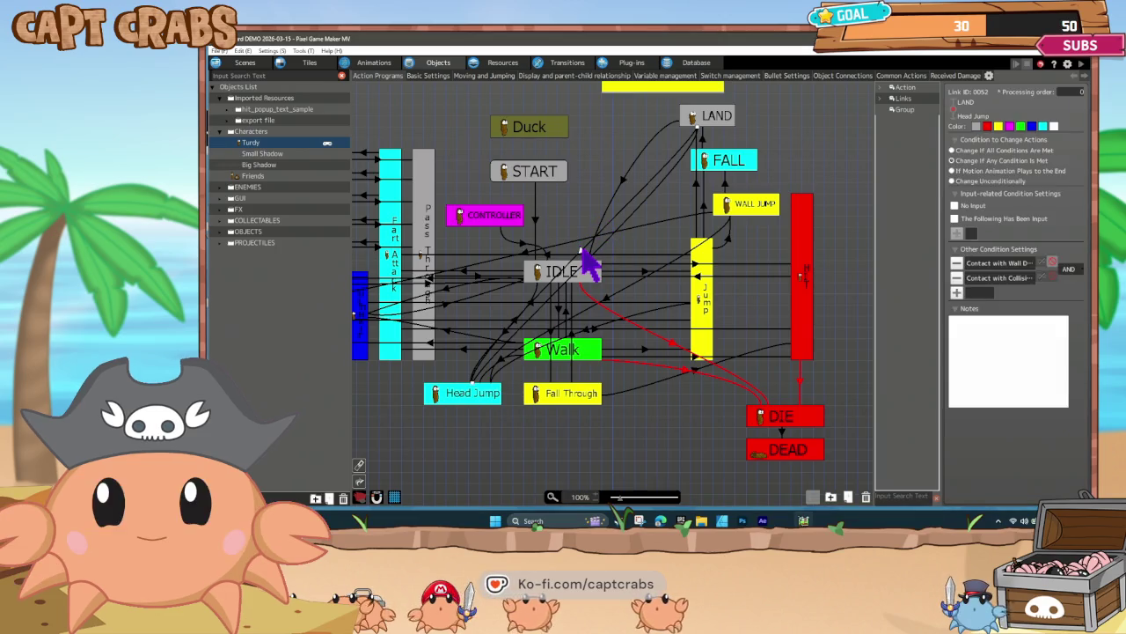
{"action": "left_click", "coordinate": [700, 138]}
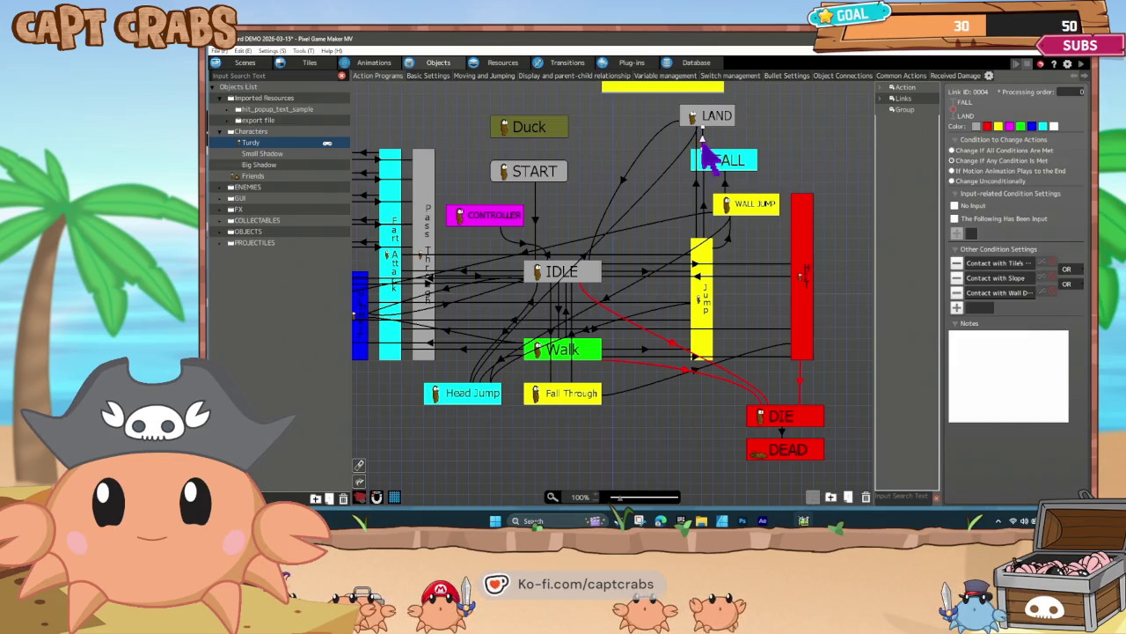
{"action": "right_click", "coordinate": [718, 163]}
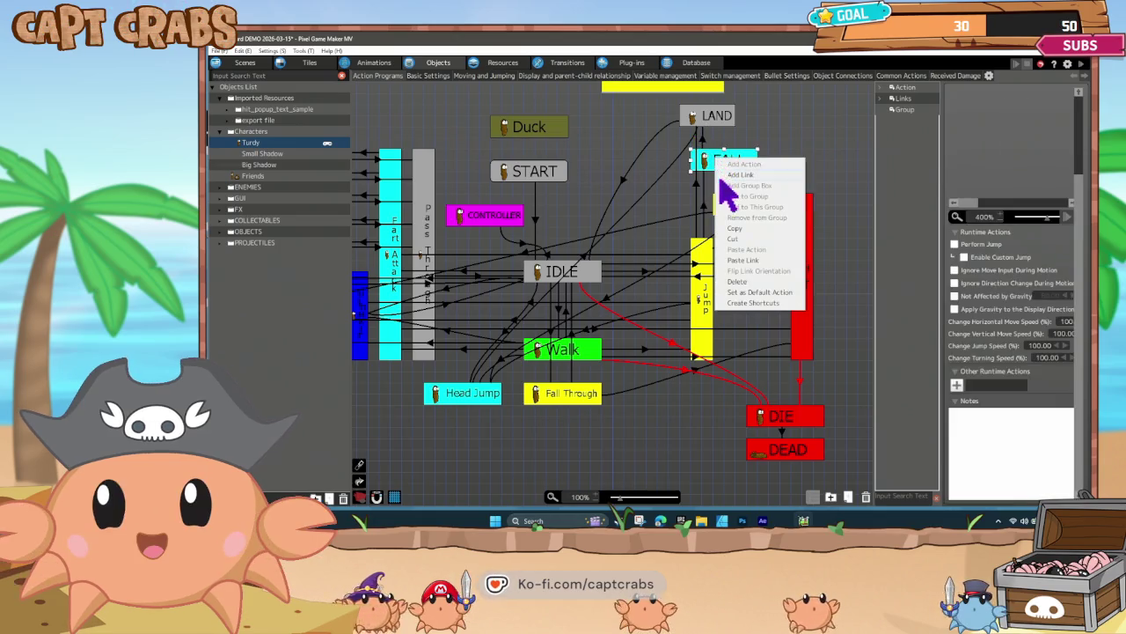
{"action": "left_click", "coordinate": [746, 263]}
{"action": "left_click", "coordinate": [480, 398]}
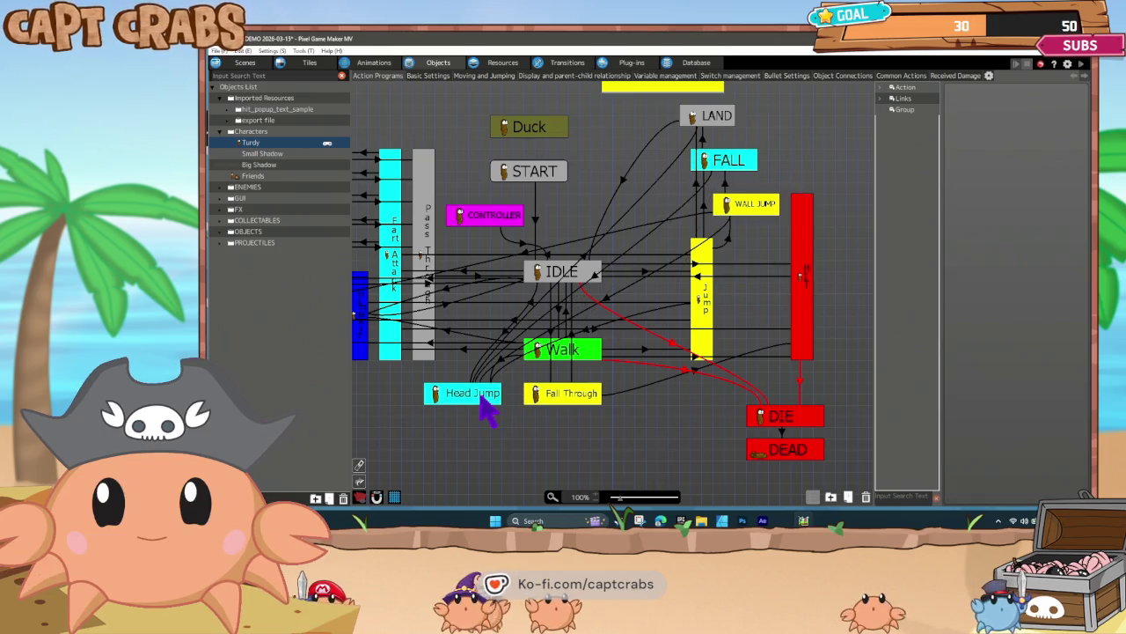
{"action": "key", "text": "ctrl+s"}
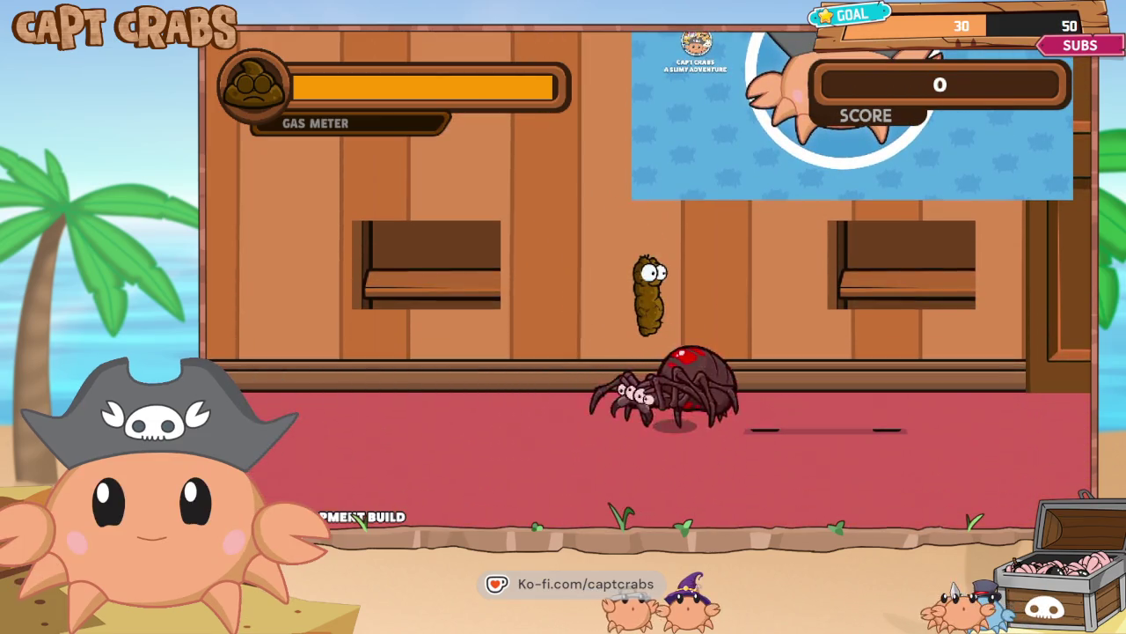
- Move the character left briefly during the test play
{"action": "key", "text": "Left"}
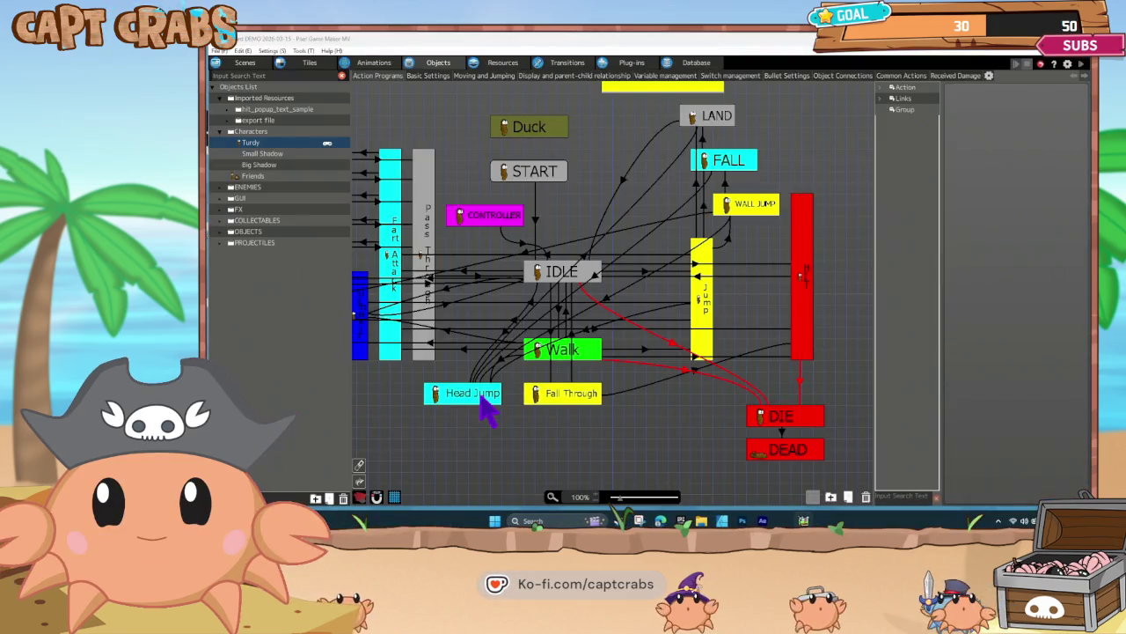
- Review the WALL JUMP → Head Jump and IDLE → Head Jump links and the Head Jump action
{"action": "left_click", "coordinate": [603, 286]}
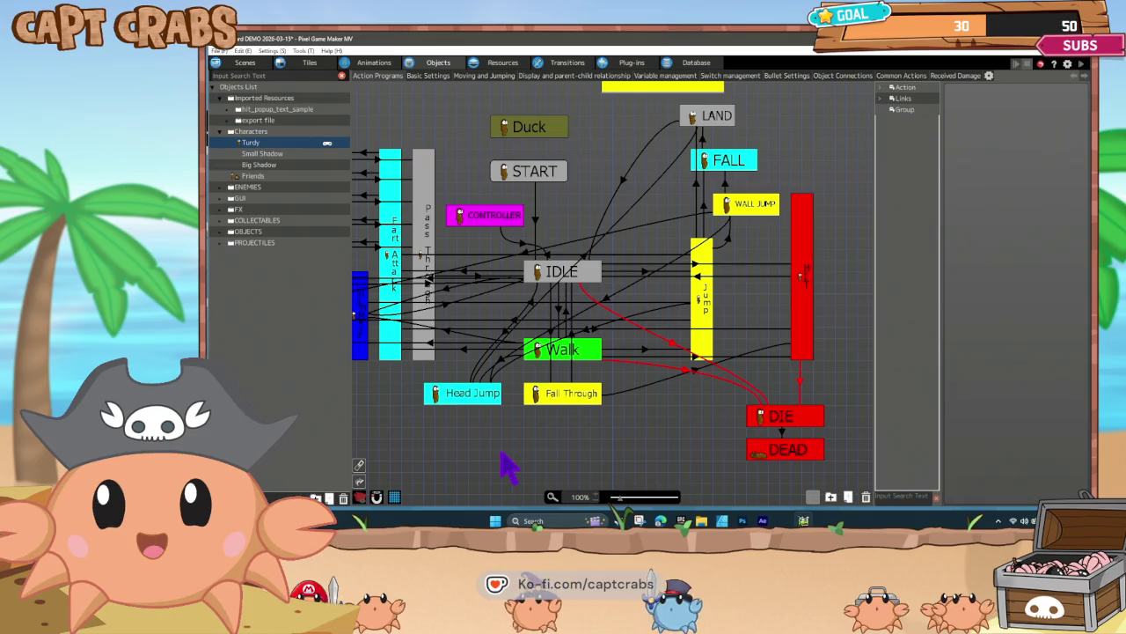
{"action": "left_click", "coordinate": [505, 361]}
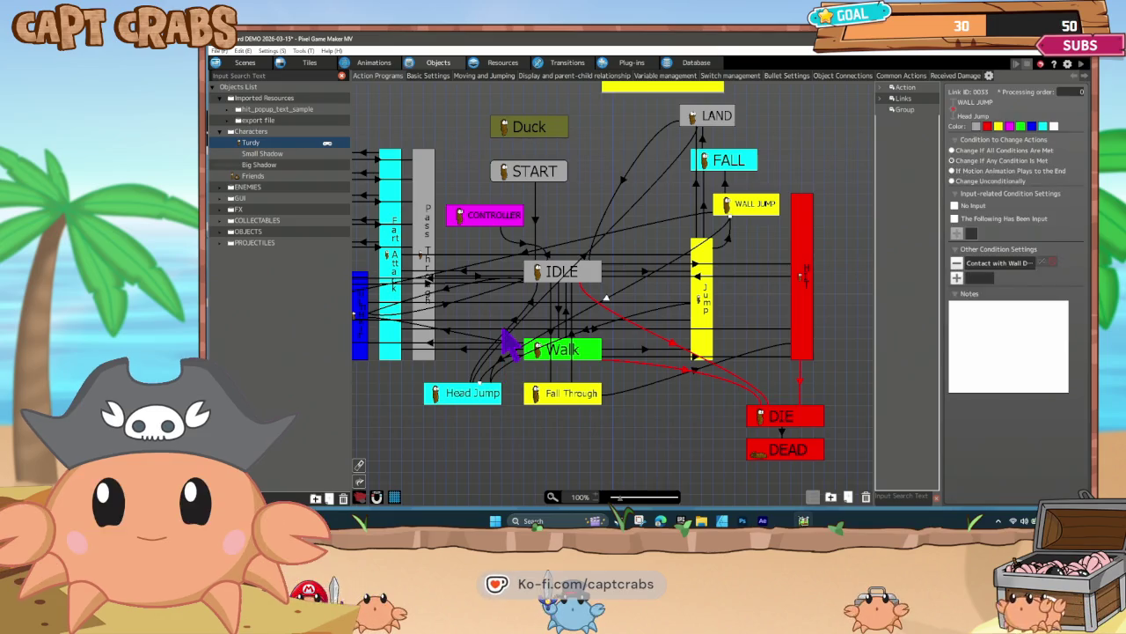
{"action": "left_click", "coordinate": [505, 331]}
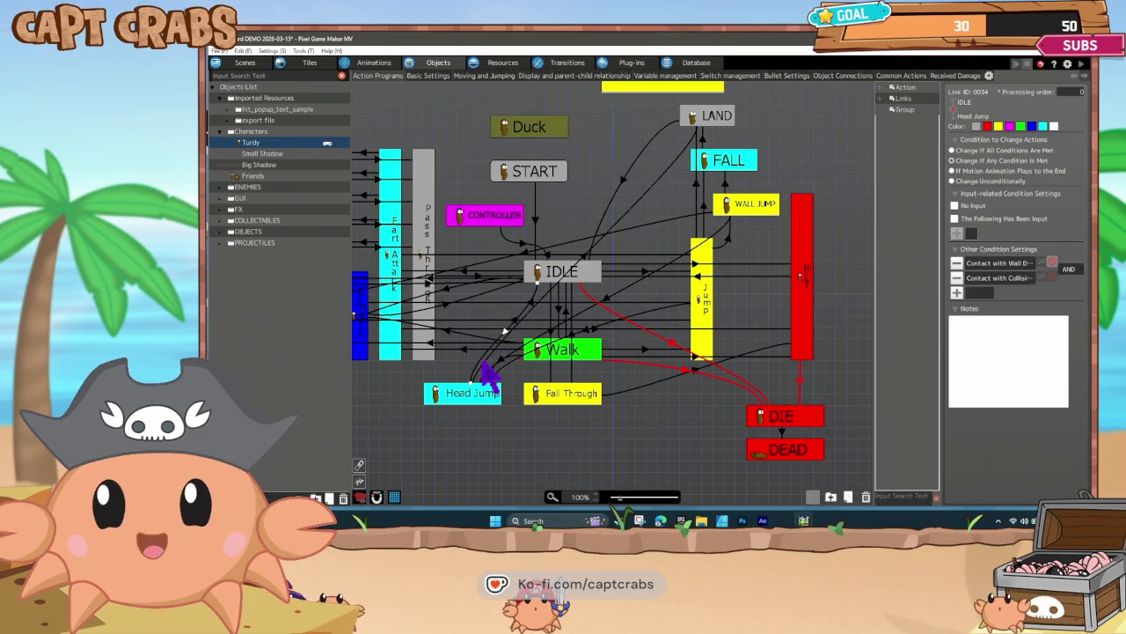
{"action": "left_click", "coordinate": [465, 396]}
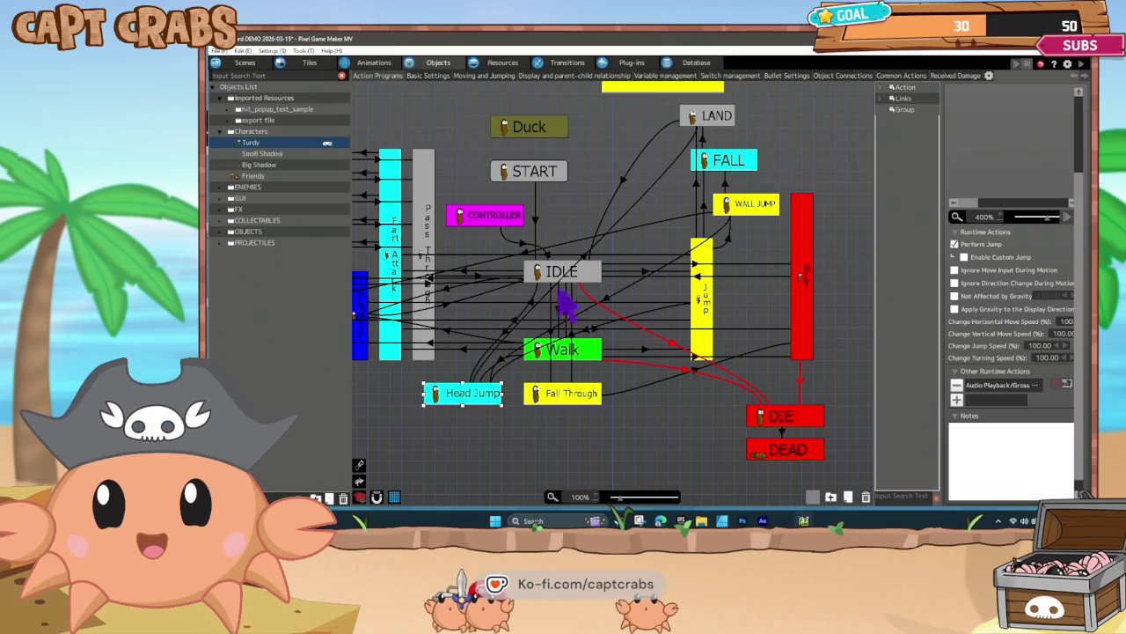
- Review the Jump → Fart Attack, Head Jump → LAND and Fart Attack → HIT links, ending on IDLE → Head Jump
{"action": "left_click", "coordinate": [591, 273]}
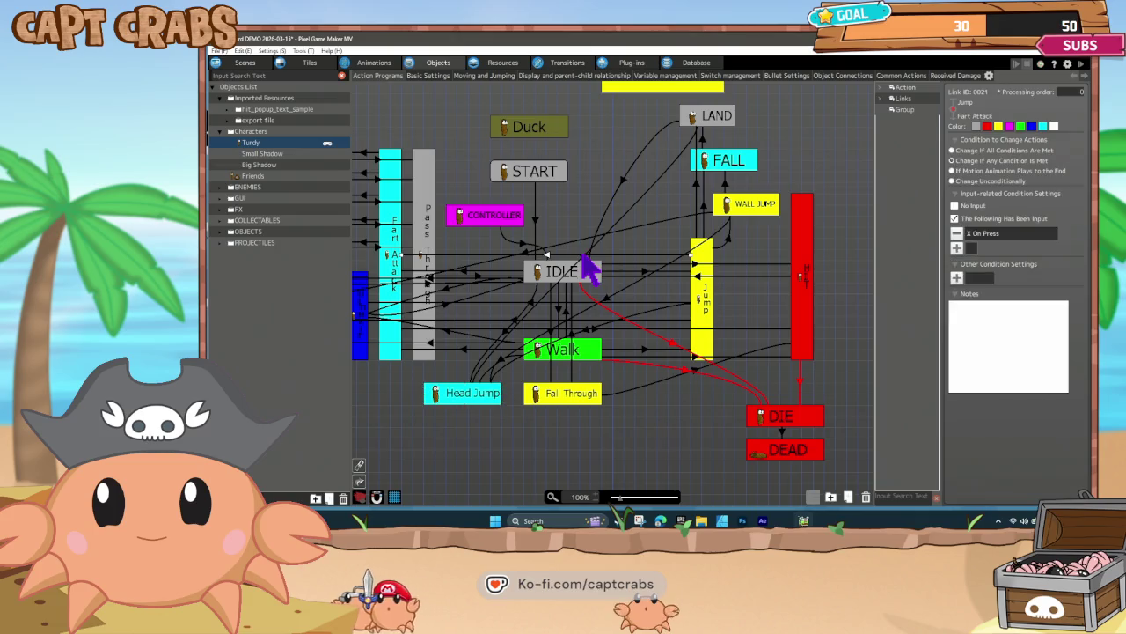
{"action": "left_click", "coordinate": [592, 273]}
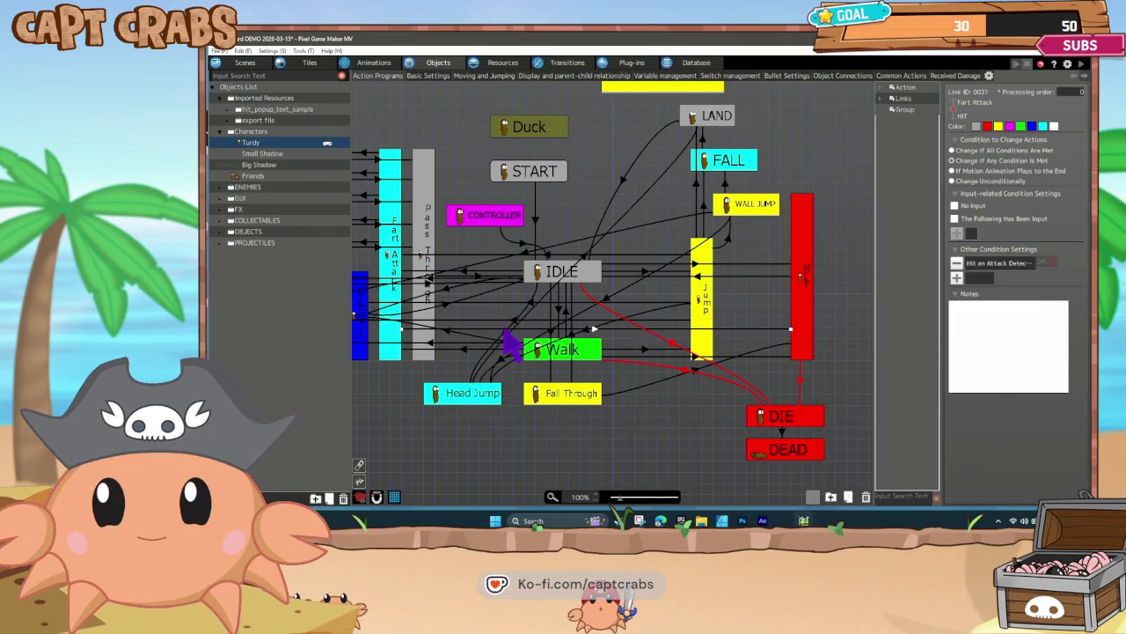
{"action": "left_click", "coordinate": [594, 328]}
{"action": "left_click", "coordinate": [507, 335]}
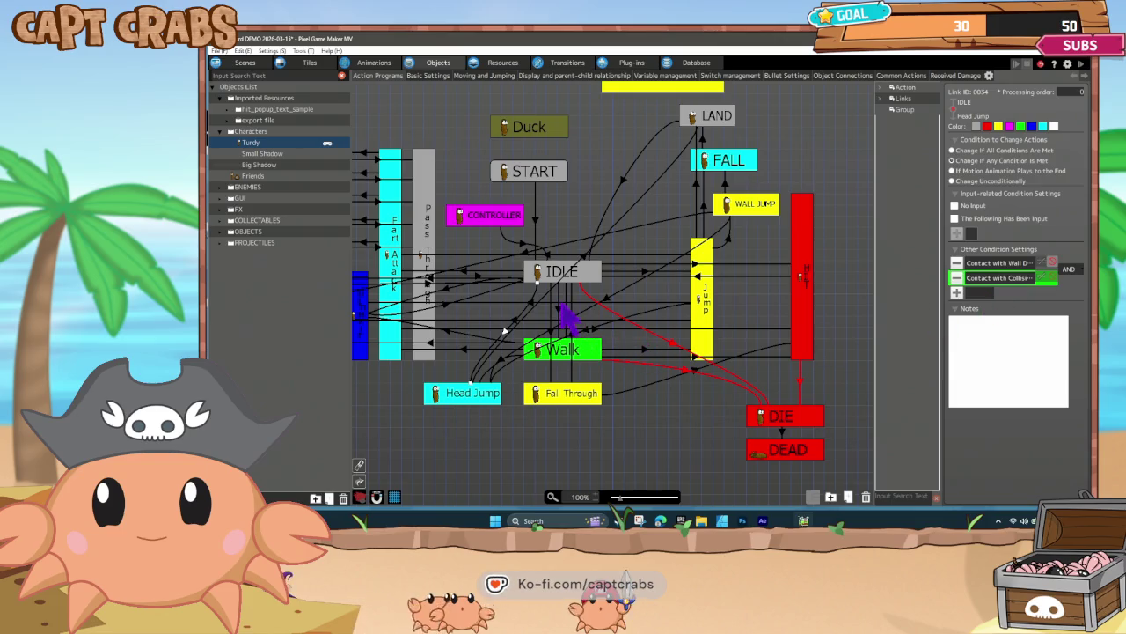
- Add a Contact with Collision condition, combined with OR, to the Head Jump→LAND link, then start a test play
{"action": "left_click", "coordinate": [593, 264]}
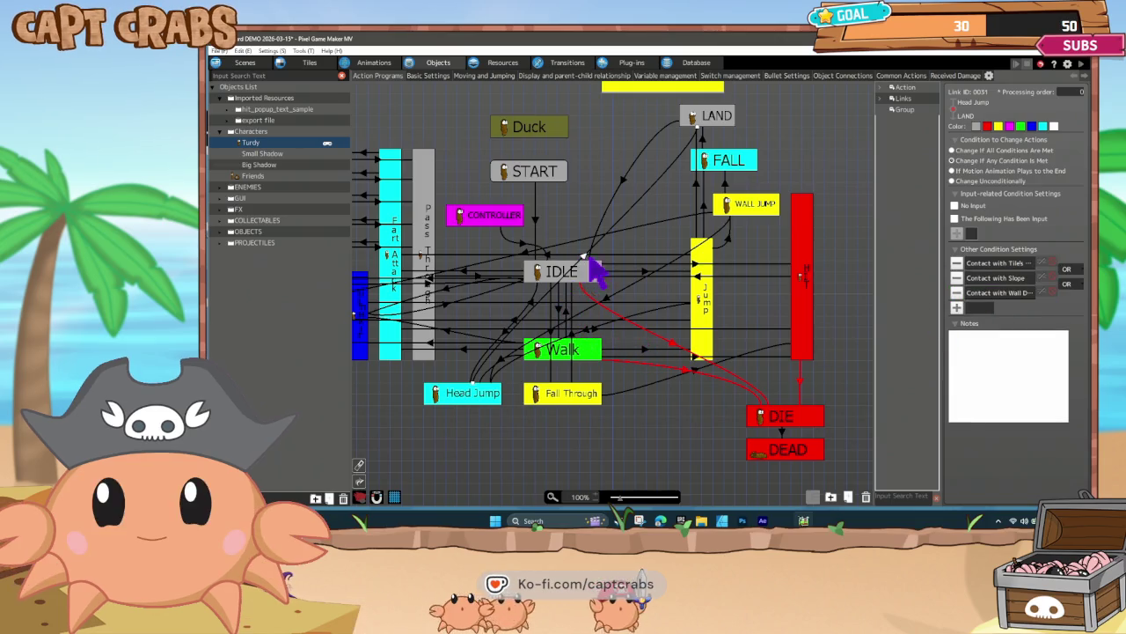
{"action": "left_click", "coordinate": [975, 308]}
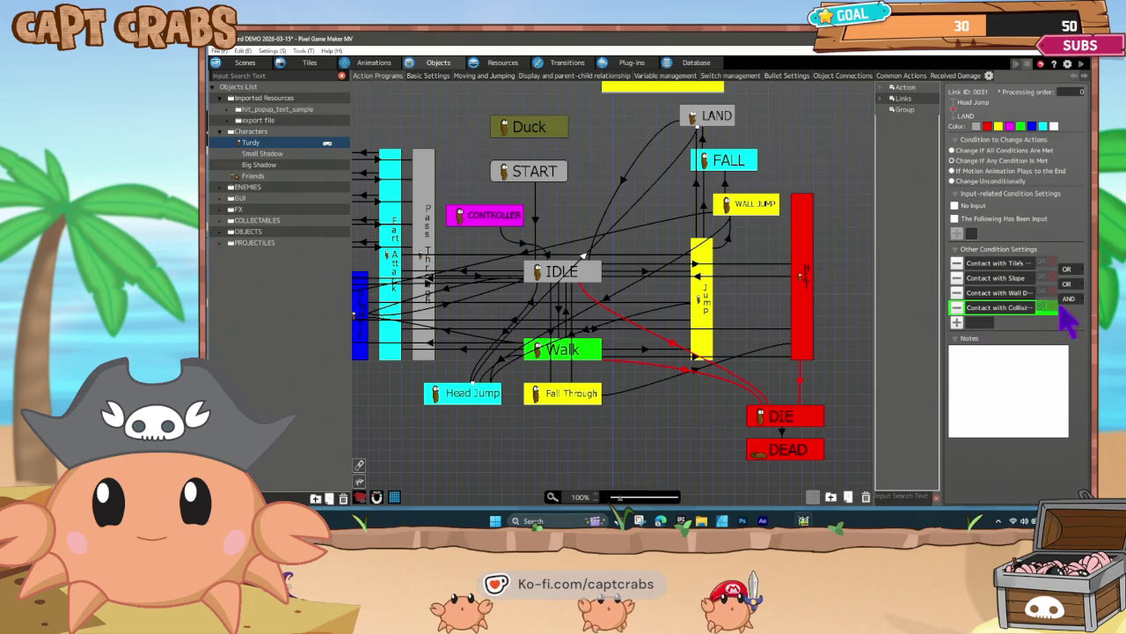
{"action": "left_click", "coordinate": [1068, 299]}
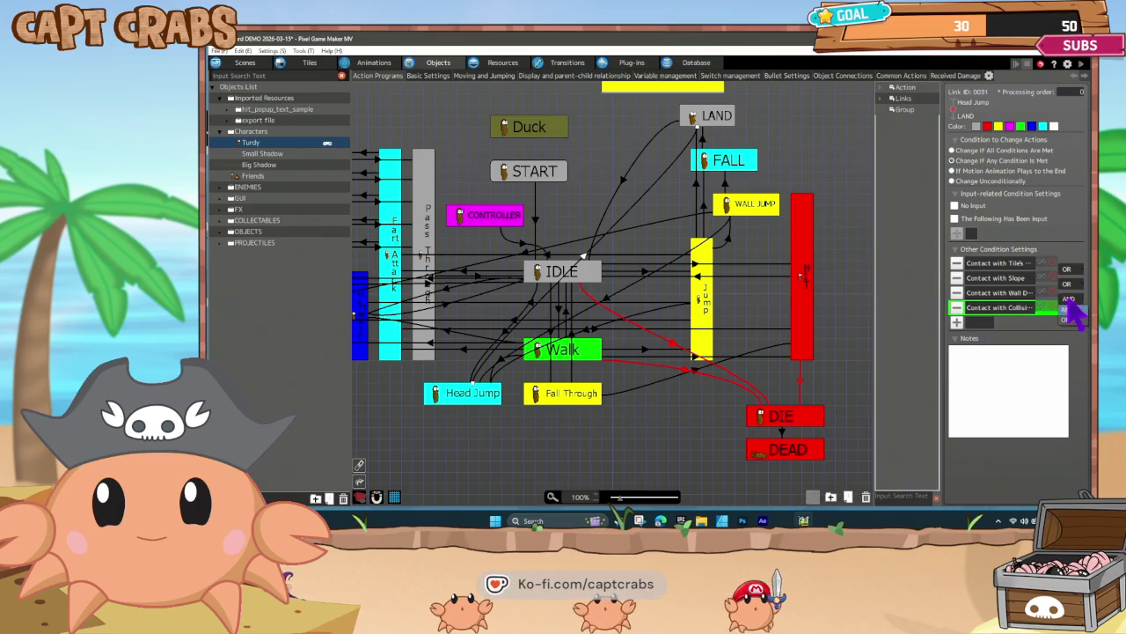
{"action": "double_click", "coordinate": [931, 323]}
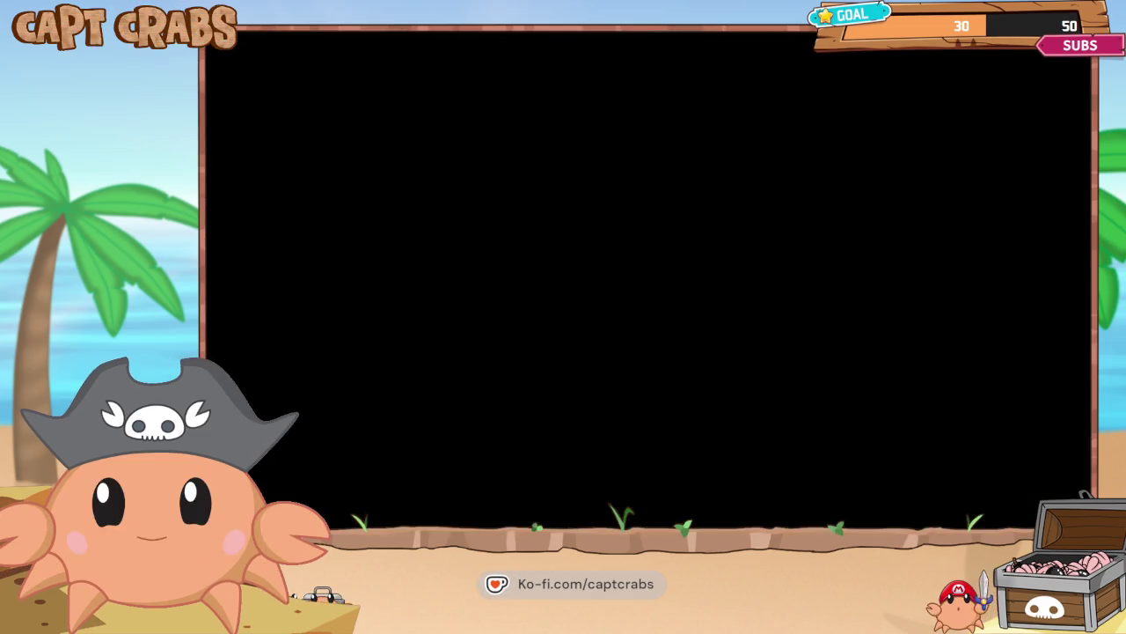
- Walk the character right and jump onto the spider, then jump off again
{"action": "key", "text": "Right"}
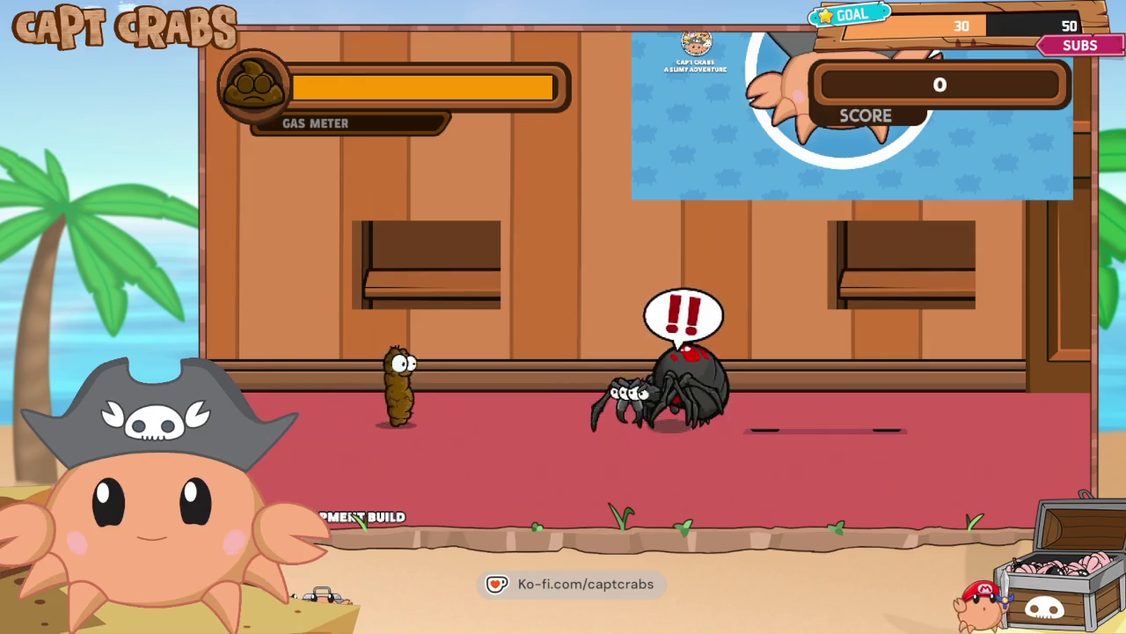
{"action": "key", "text": "space"}
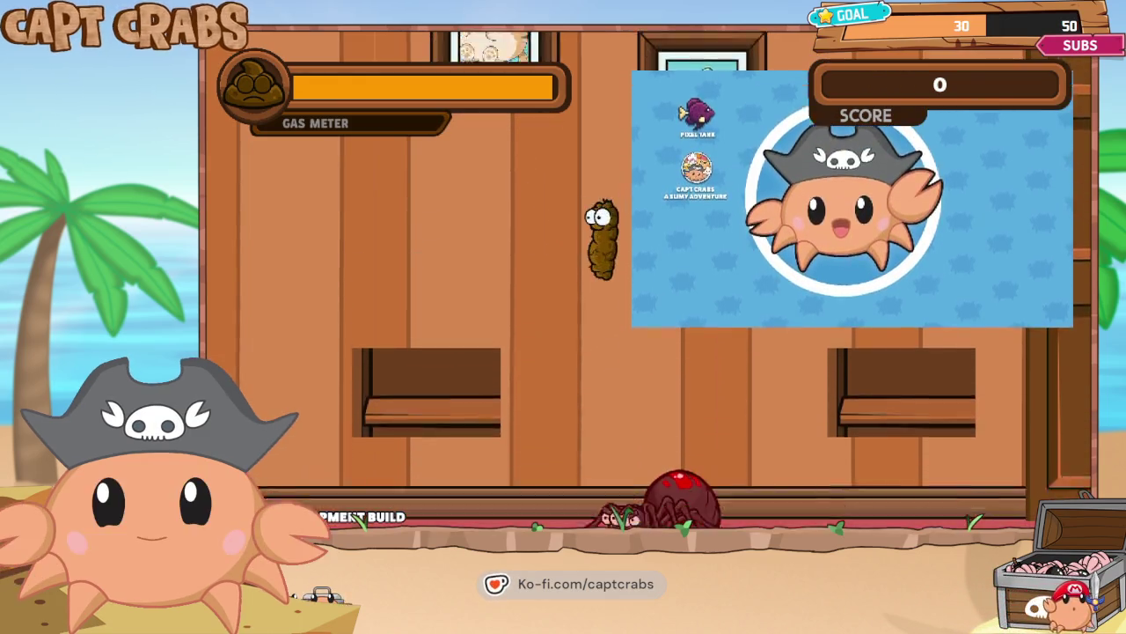
{"action": "key", "text": "Right"}
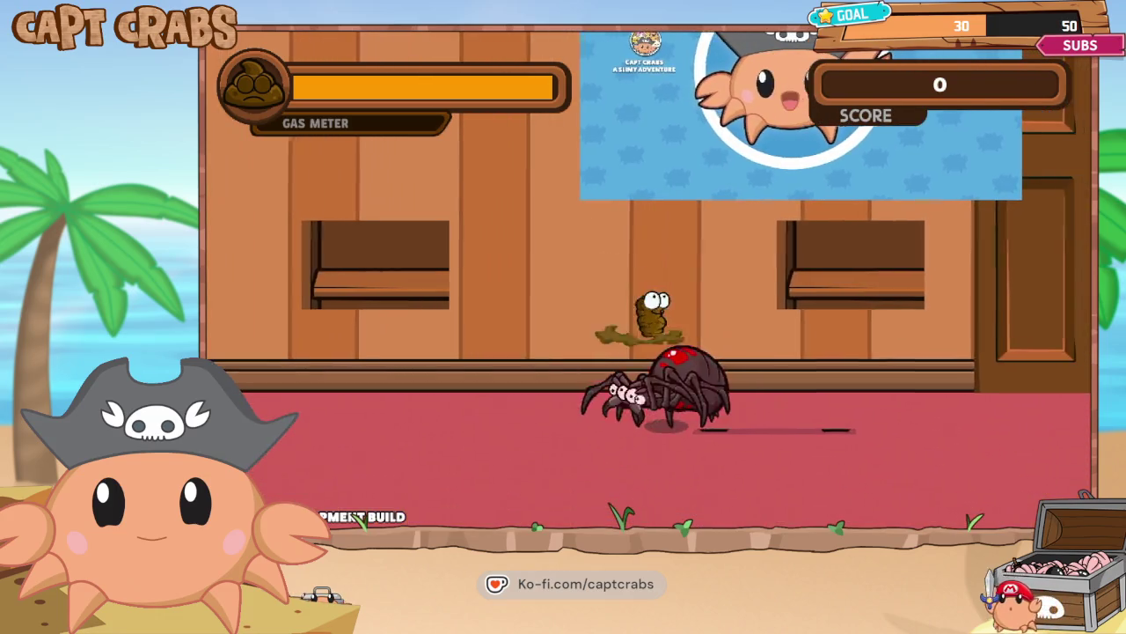
{"action": "key", "text": "space"}
{"action": "key", "text": "space"}
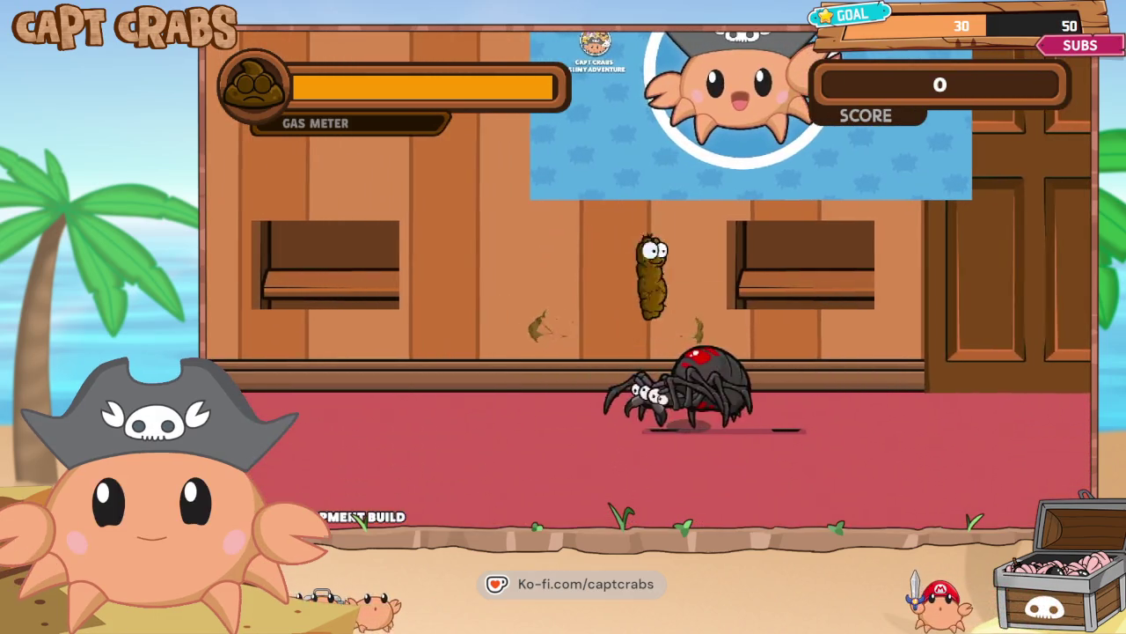
- Pause the game, move to MAIN MENU, and quit the test play back to the editor
{"action": "key", "text": "Escape"}
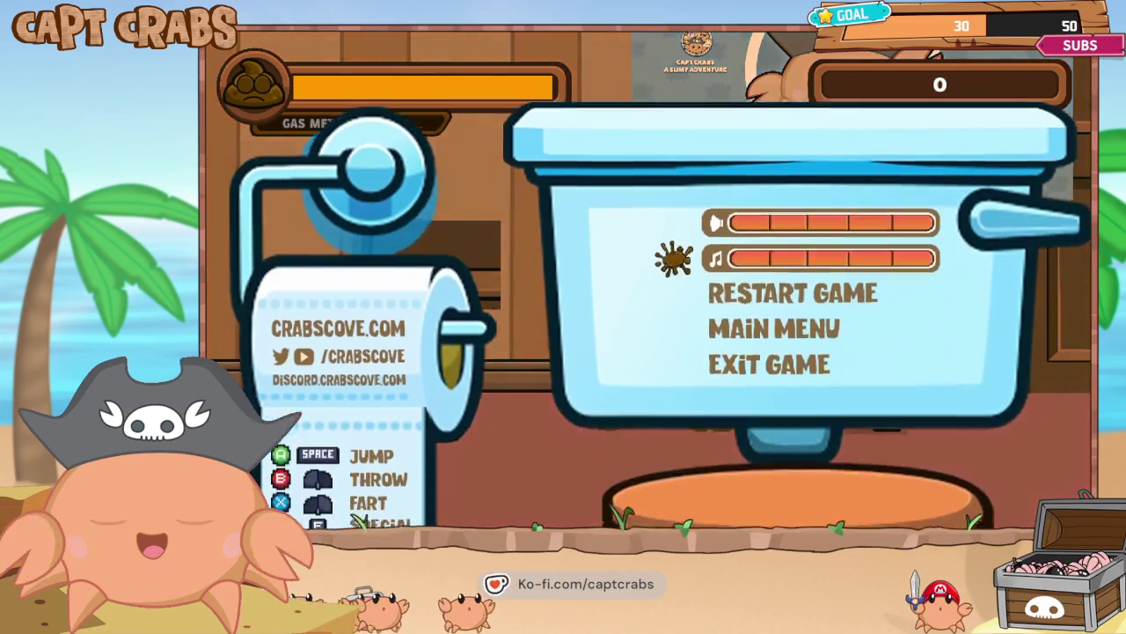
{"action": "key", "text": "Down"}
{"action": "key", "text": "Down"}
{"action": "key", "text": "alt+F4"}
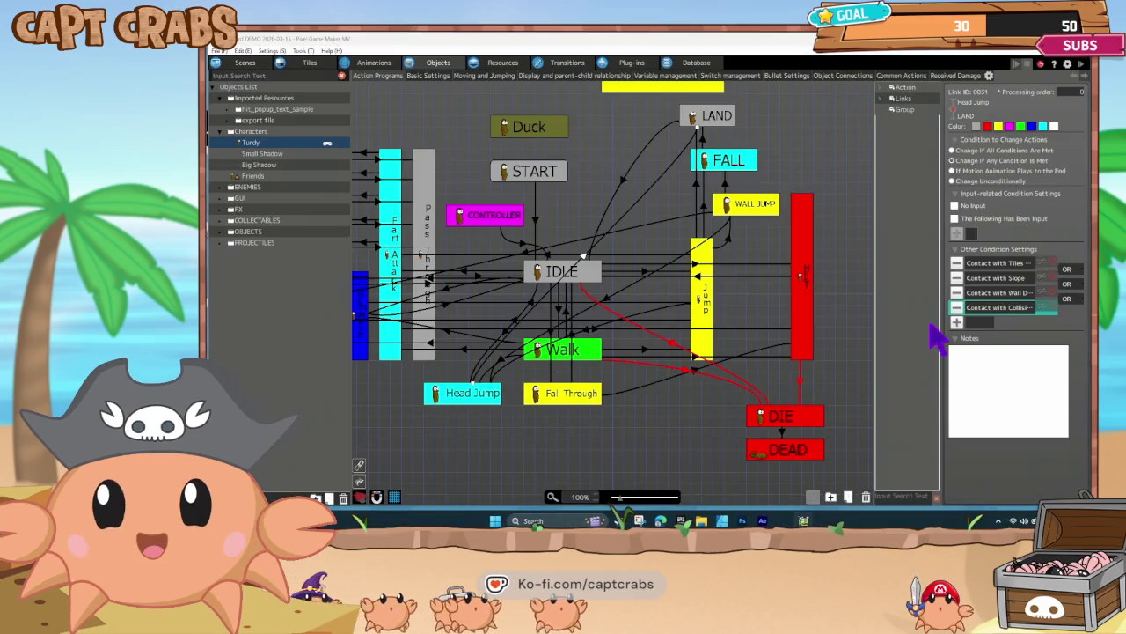
- Duplicate the Head Jump action as Head Jump(1) and place it just below Head Jump
{"action": "left_click", "coordinate": [463, 396]}
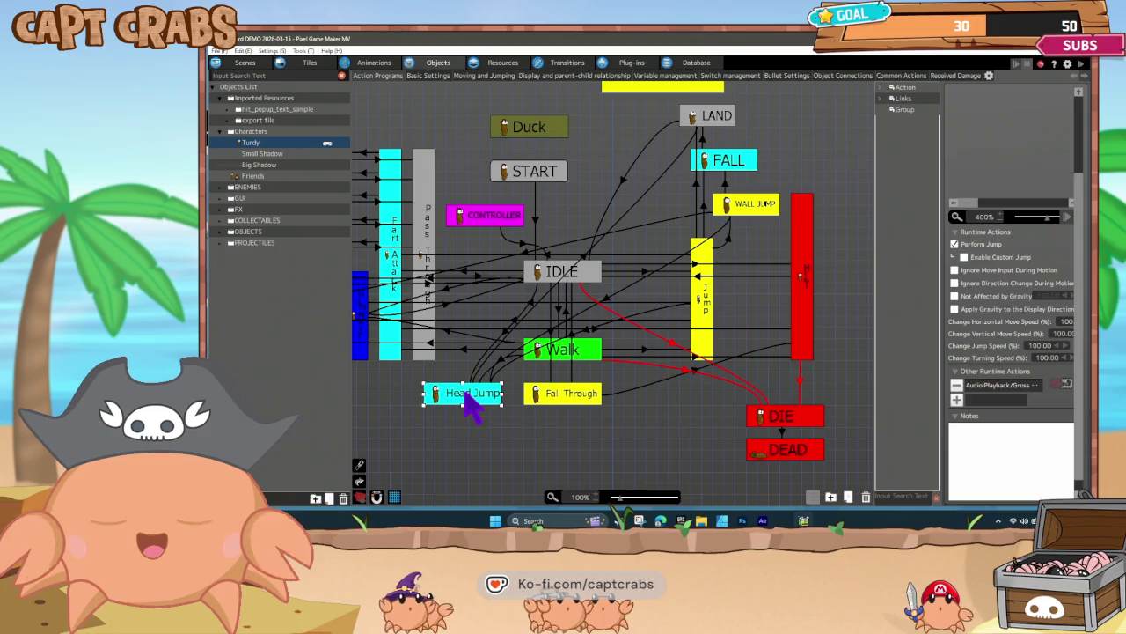
{"action": "key", "text": "ctrl+c"}
{"action": "key", "text": "ctrl+v"}
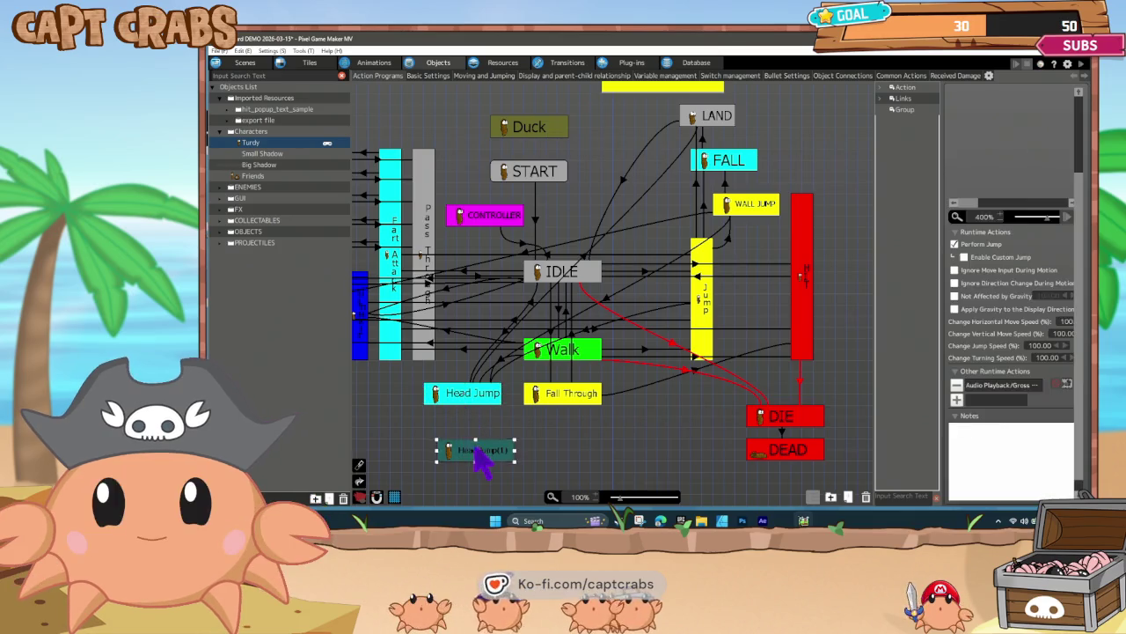
{"action": "left_click_drag", "start_coordinate": [476, 457], "coordinate": [461, 440]}
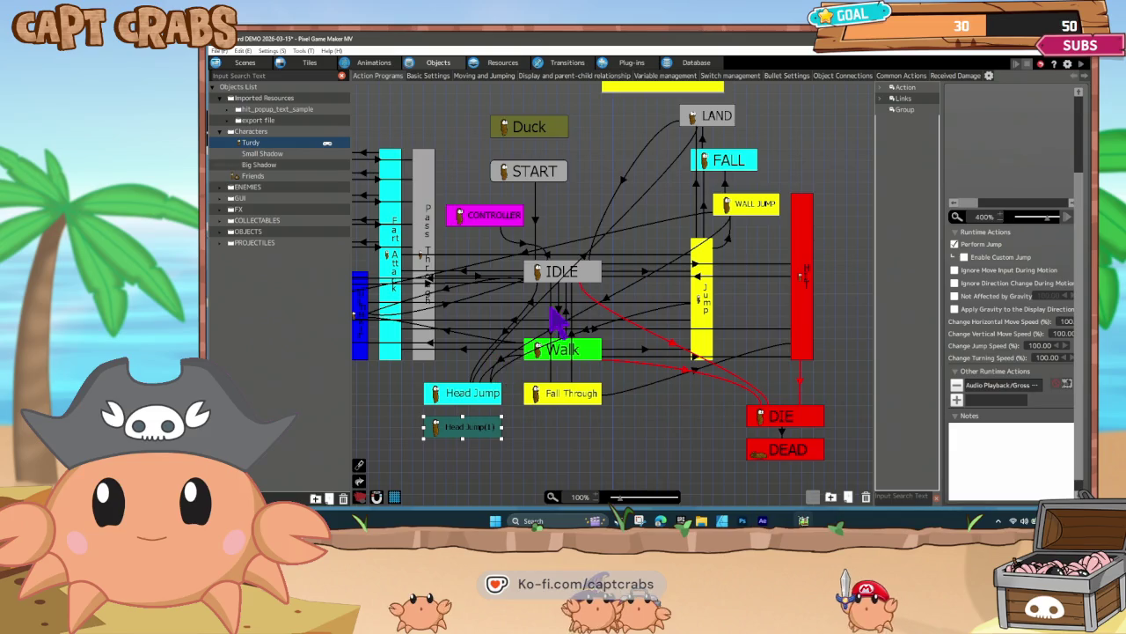
- Delete the Contact with Collision condition from the Head Jump→LAND link, then select Head Jump(1)
{"action": "left_click", "coordinate": [590, 264]}
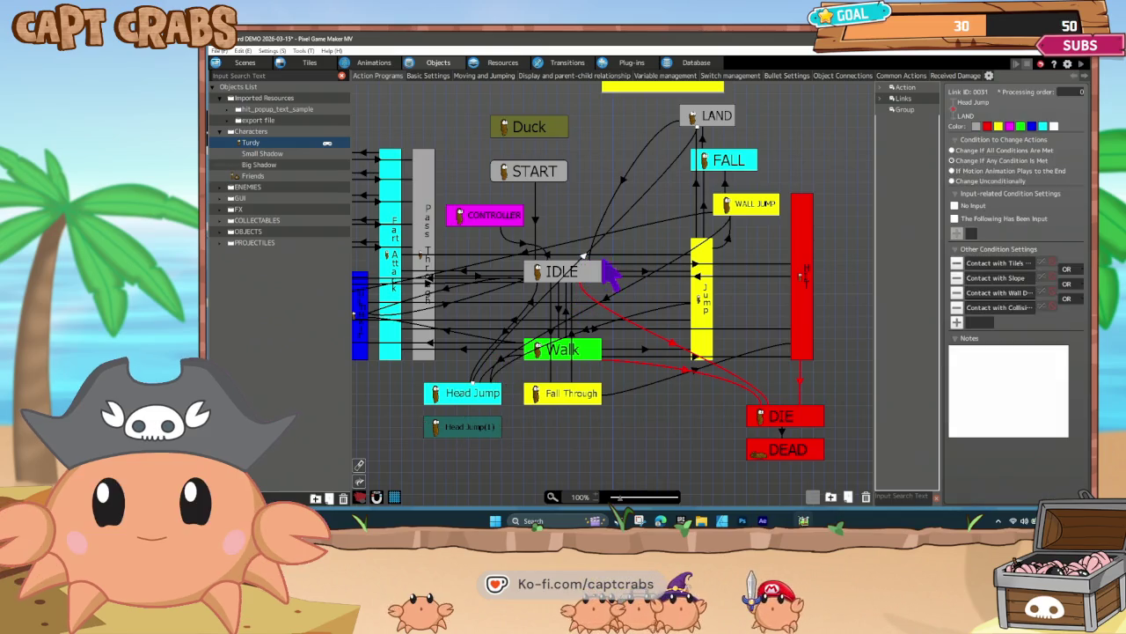
{"action": "left_click", "coordinate": [957, 307]}
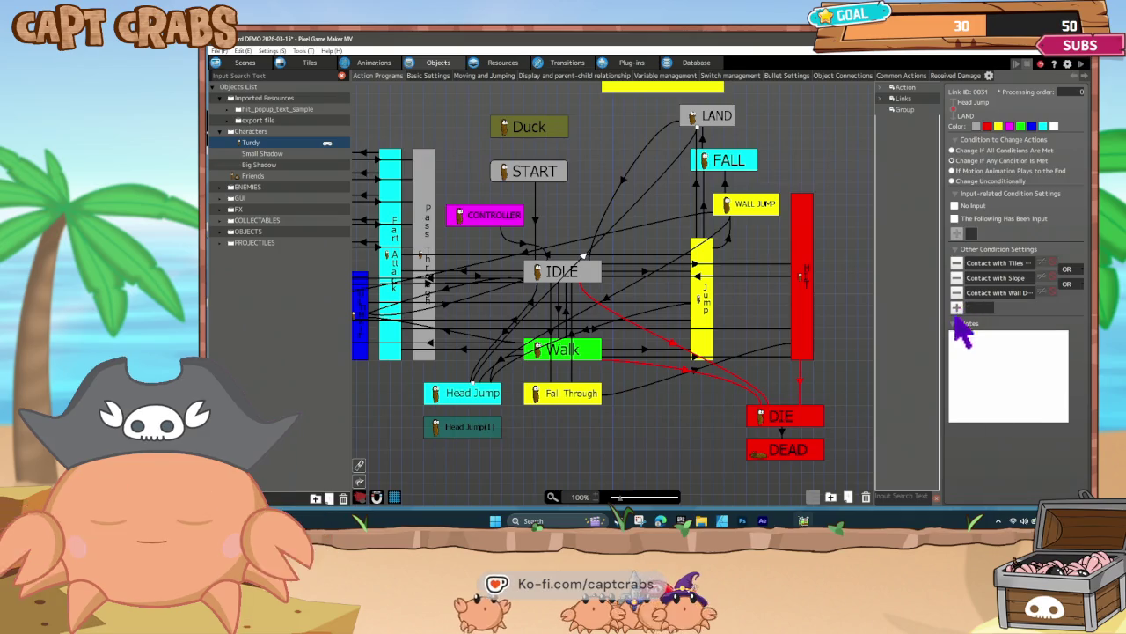
{"action": "left_click", "coordinate": [506, 332]}
{"action": "right_click", "coordinate": [506, 333]}
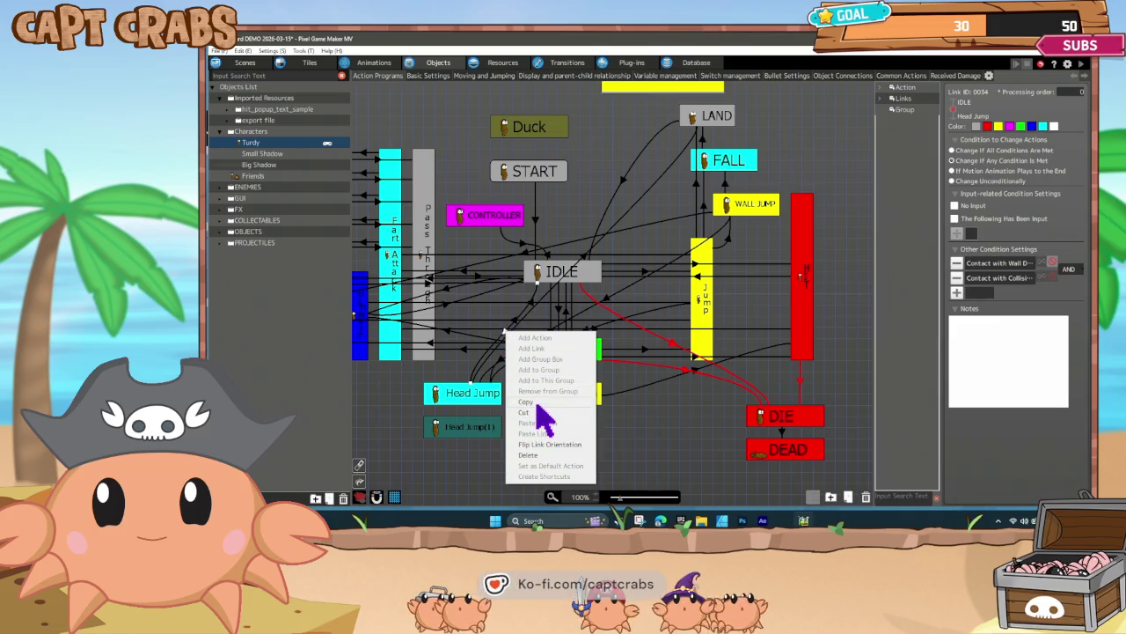
{"action": "key", "text": "Escape"}
{"action": "right_click", "coordinate": [465, 380]}
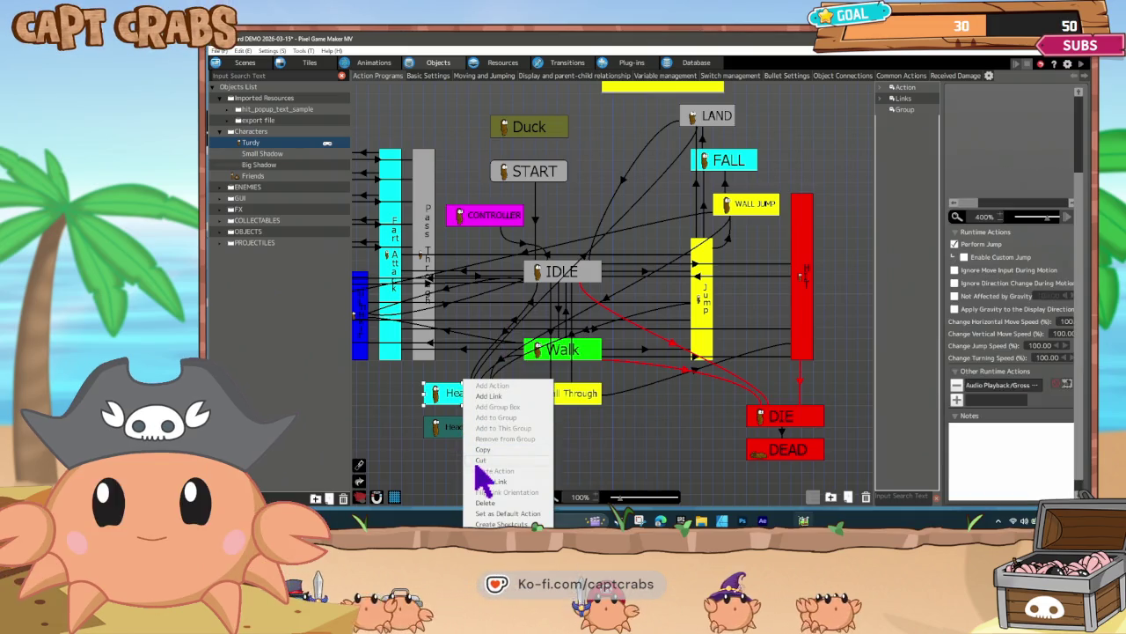
{"action": "key", "text": "Escape"}
{"action": "left_click", "coordinate": [460, 431]}
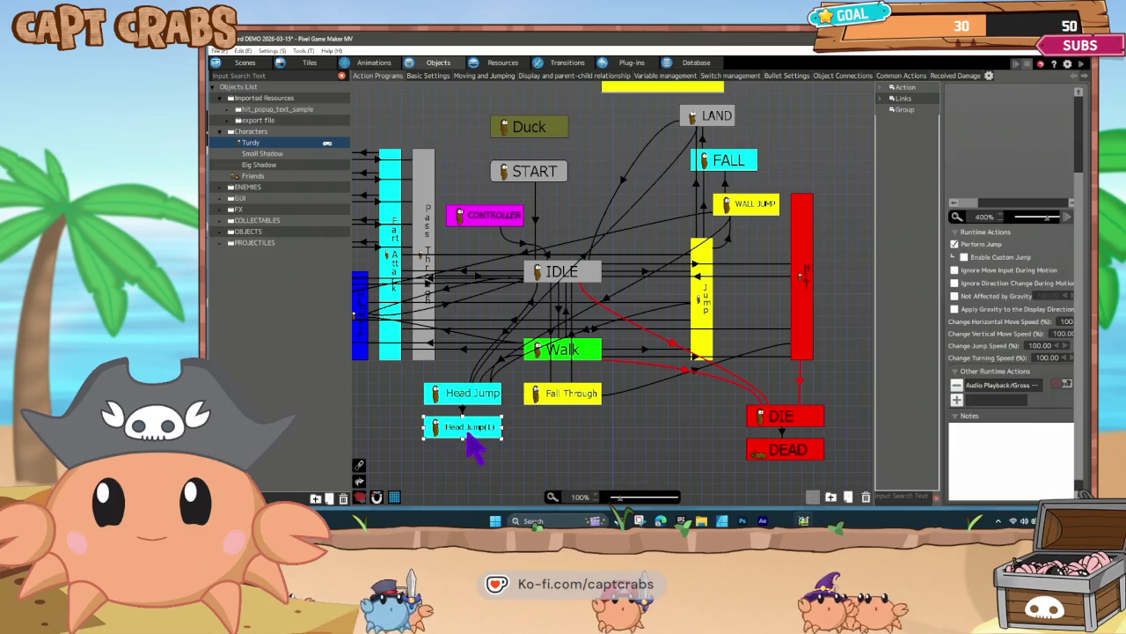
- Remove Head Jump(1)'s copied sound playback and set its motion to IDLE
{"action": "left_click", "coordinate": [958, 386]}
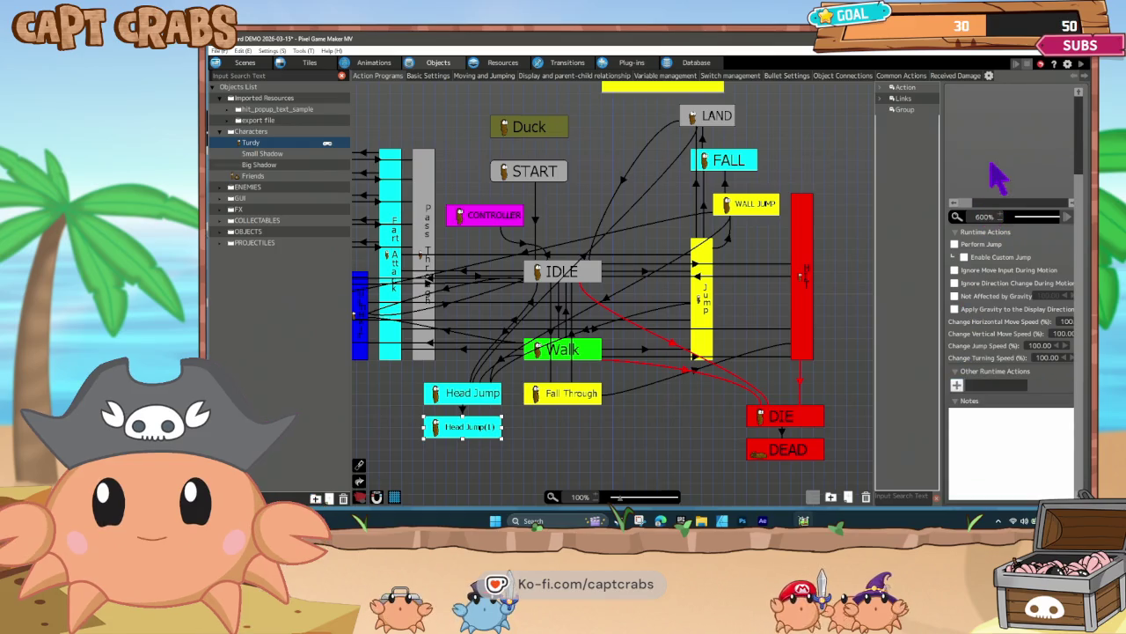
{"action": "scroll", "coordinate": [997, 176], "scroll_direction": "up", "scroll_amount": 3}
{"action": "left_click", "coordinate": [1008, 133]}
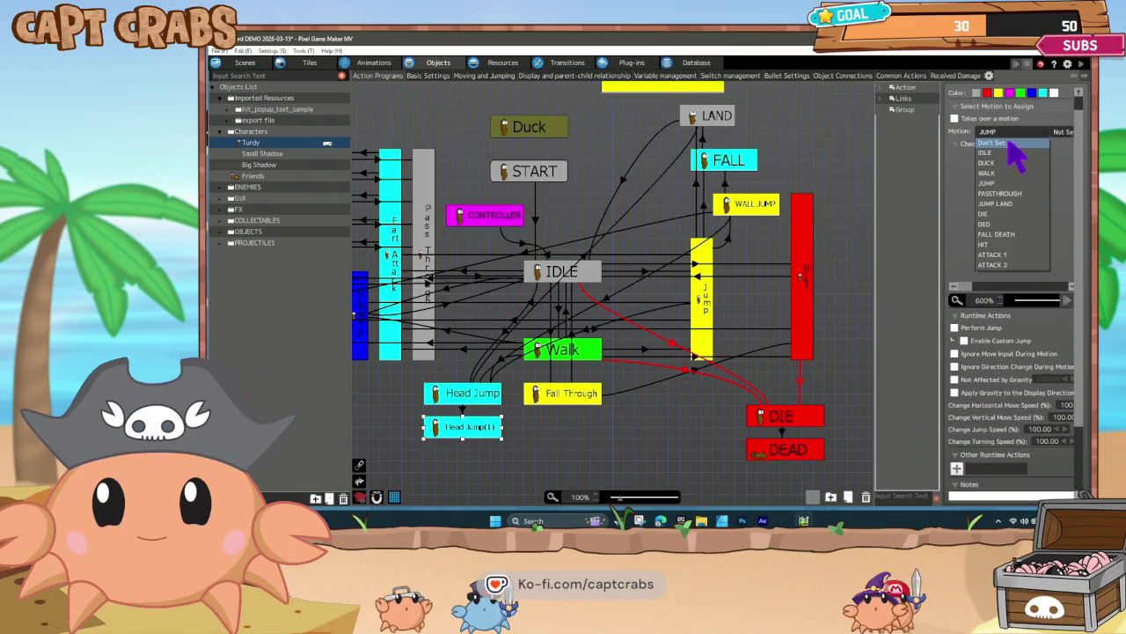
{"action": "left_click", "coordinate": [1013, 159]}
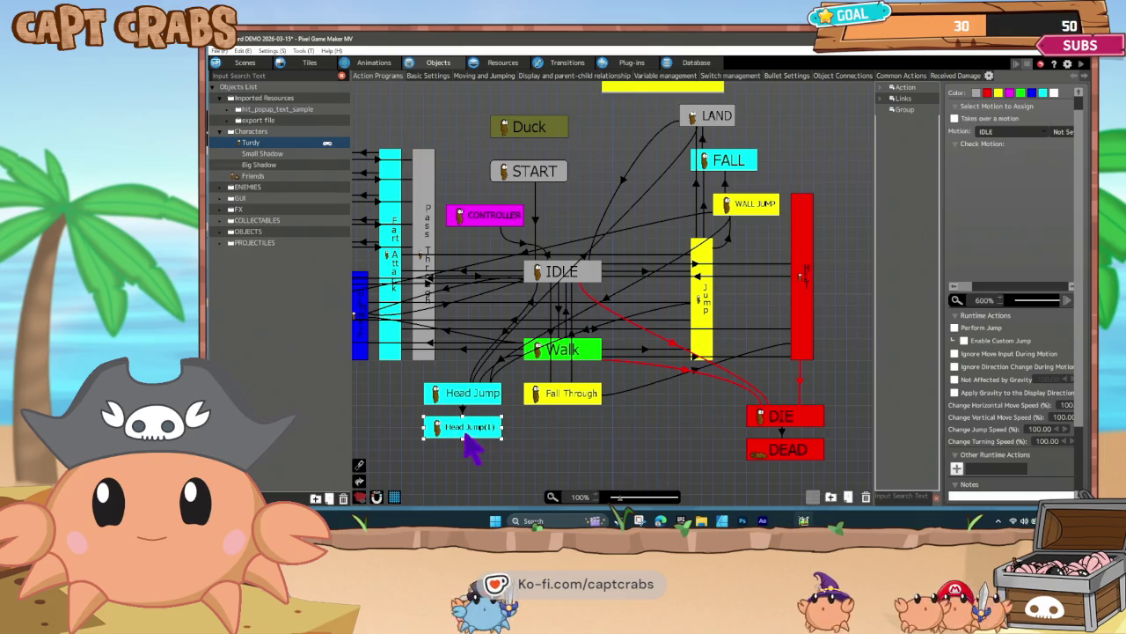
- Move Head Jump(1) just below Head Jump and add a link from it to Head Jump
{"action": "left_click_drag", "start_coordinate": [471, 429], "coordinate": [471, 452]}
{"action": "right_click", "coordinate": [479, 449]}
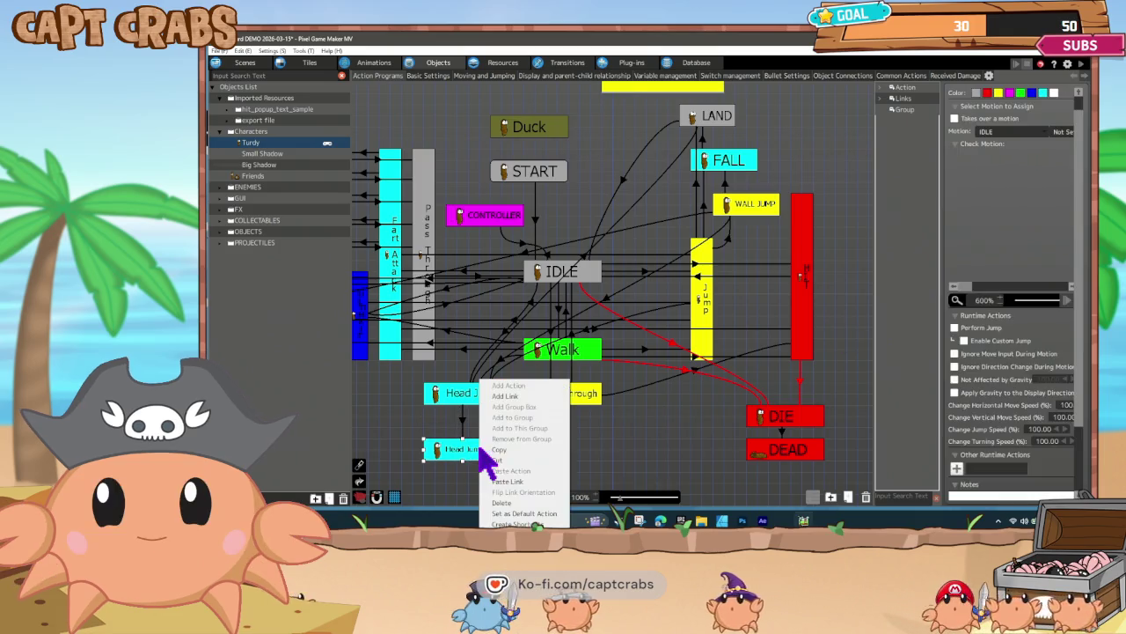
{"action": "left_click", "coordinate": [506, 396]}
{"action": "left_click", "coordinate": [489, 393]}
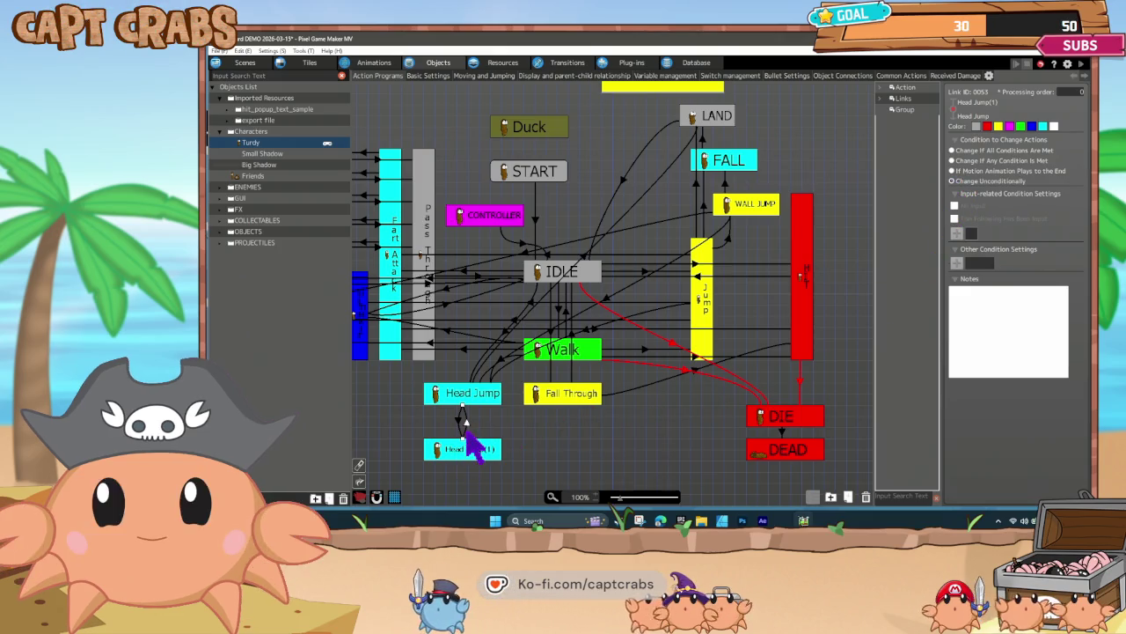
- Keep IDLE as the motion, rename the action '2ND Jump', and save to launch a test play
{"action": "left_click", "coordinate": [476, 456]}
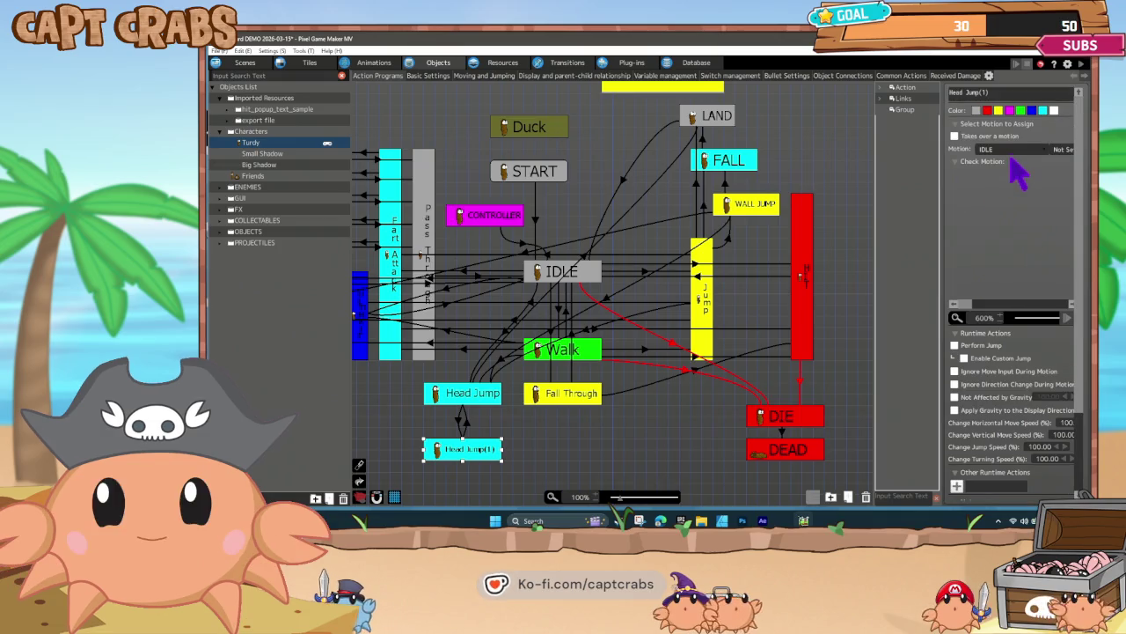
{"action": "left_click", "coordinate": [1012, 151]}
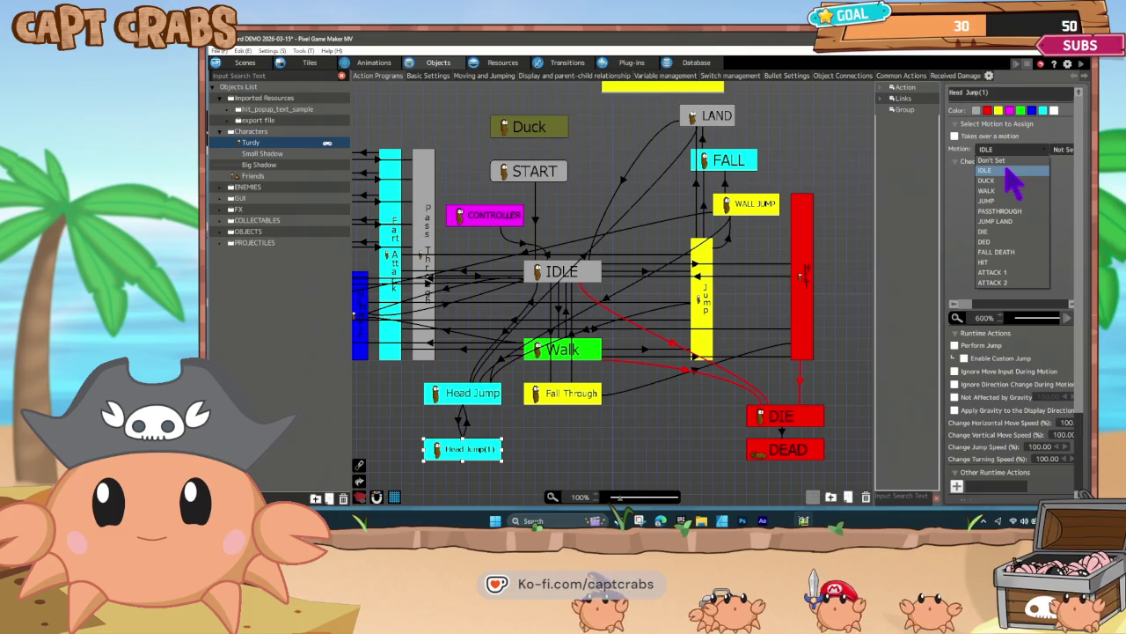
{"action": "left_click", "coordinate": [1005, 170]}
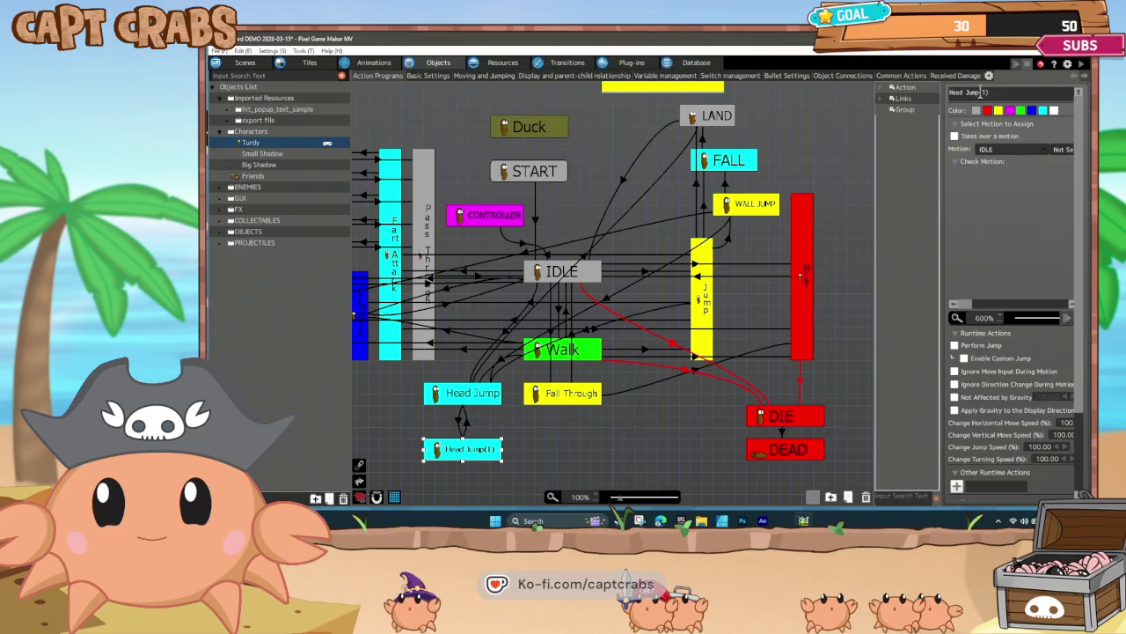
{"action": "double_click", "coordinate": [1015, 94]}
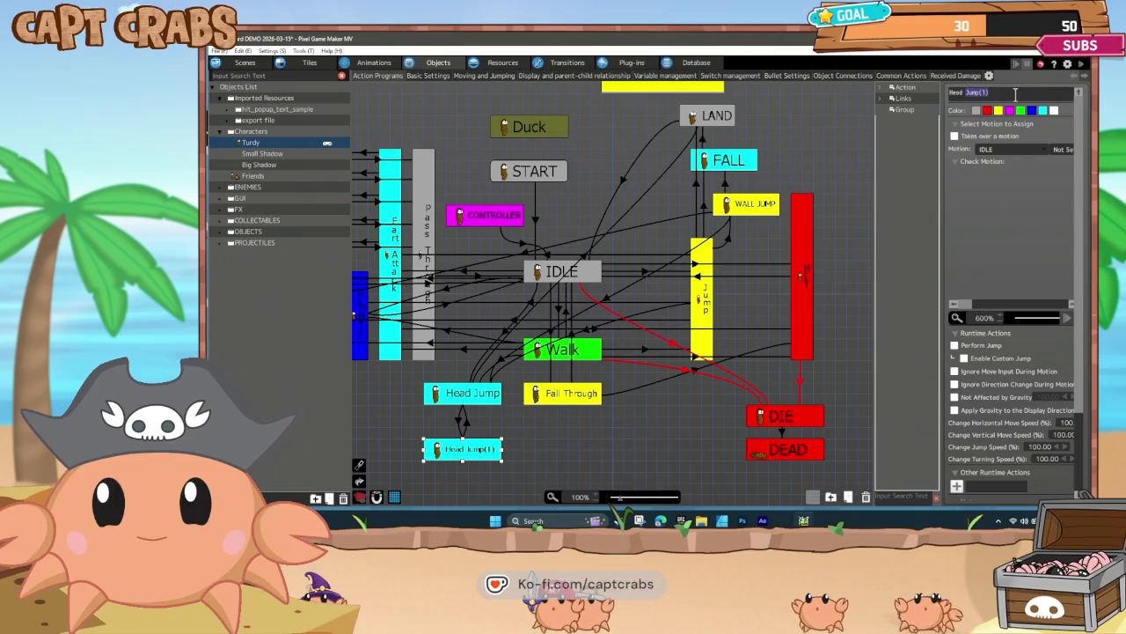
{"action": "type", "text": "2"}
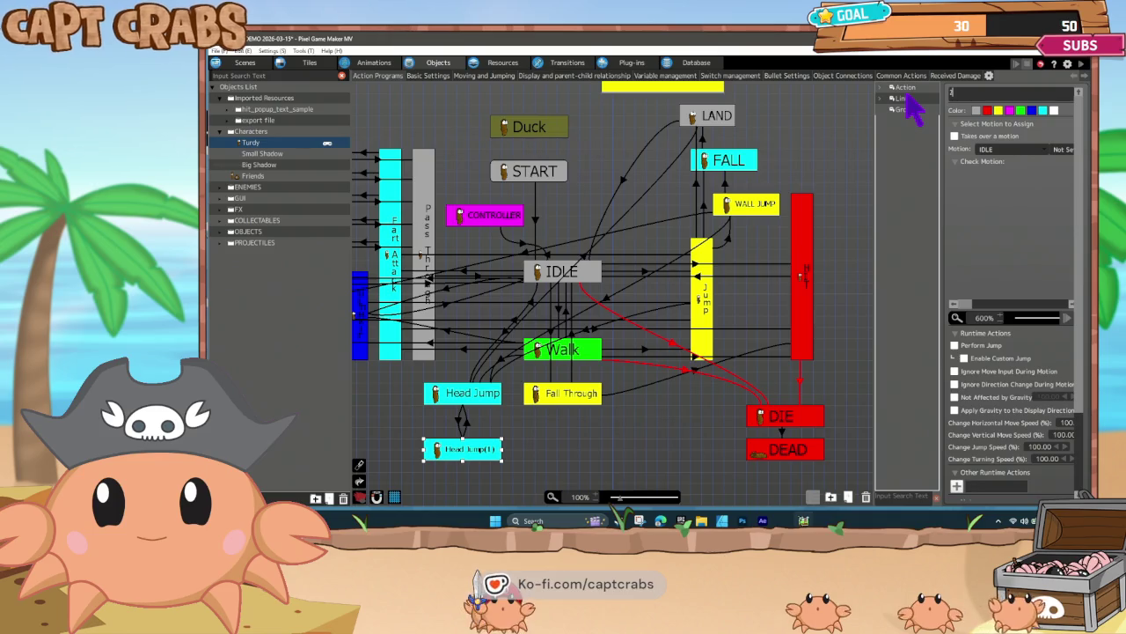
{"action": "type", "text": "ND Jump"}
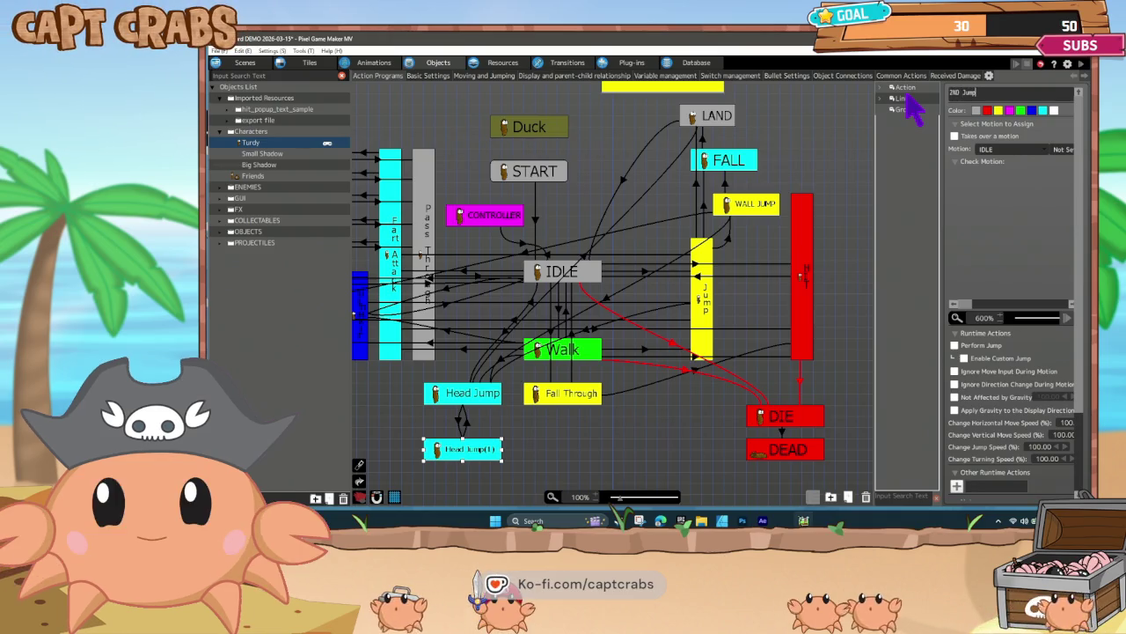
{"action": "left_click", "coordinate": [433, 433]}
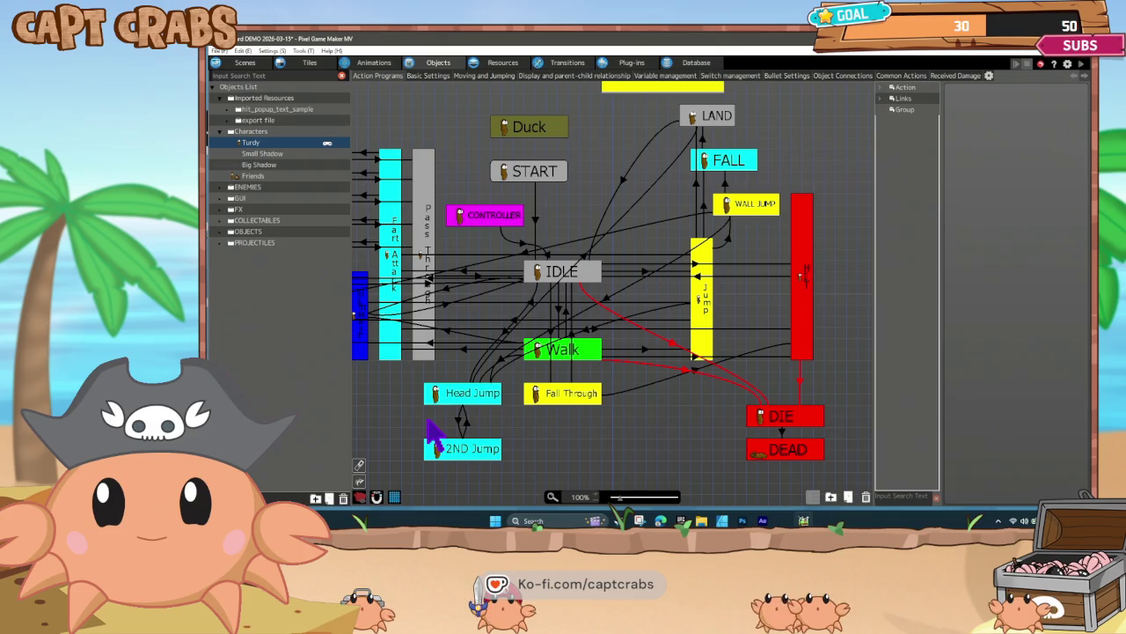
{"action": "key", "text": "ctrl+s"}
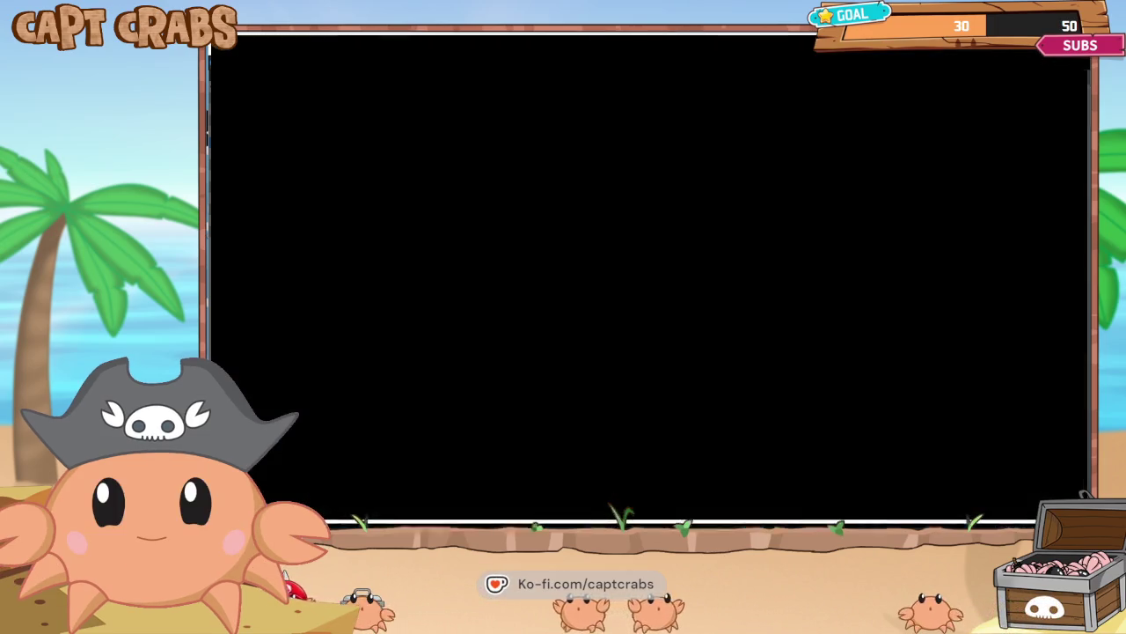
- Play the level, walking right and jumping up to the higher platforms
{"action": "key", "text": "Right"}
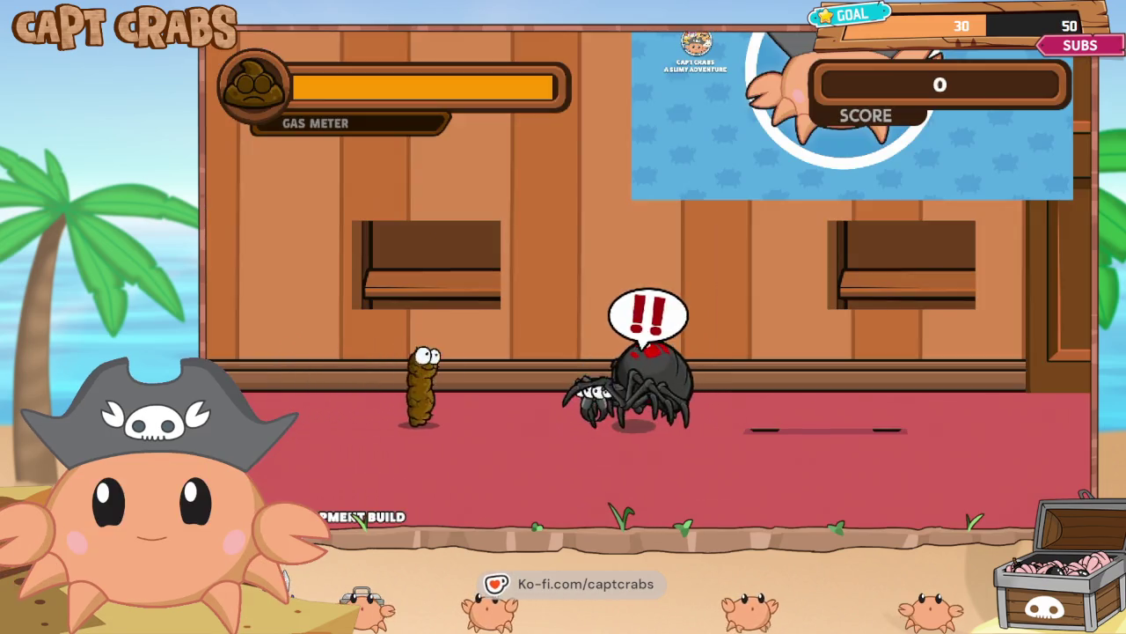
{"action": "key", "text": "space"}
{"action": "key", "text": "Right"}
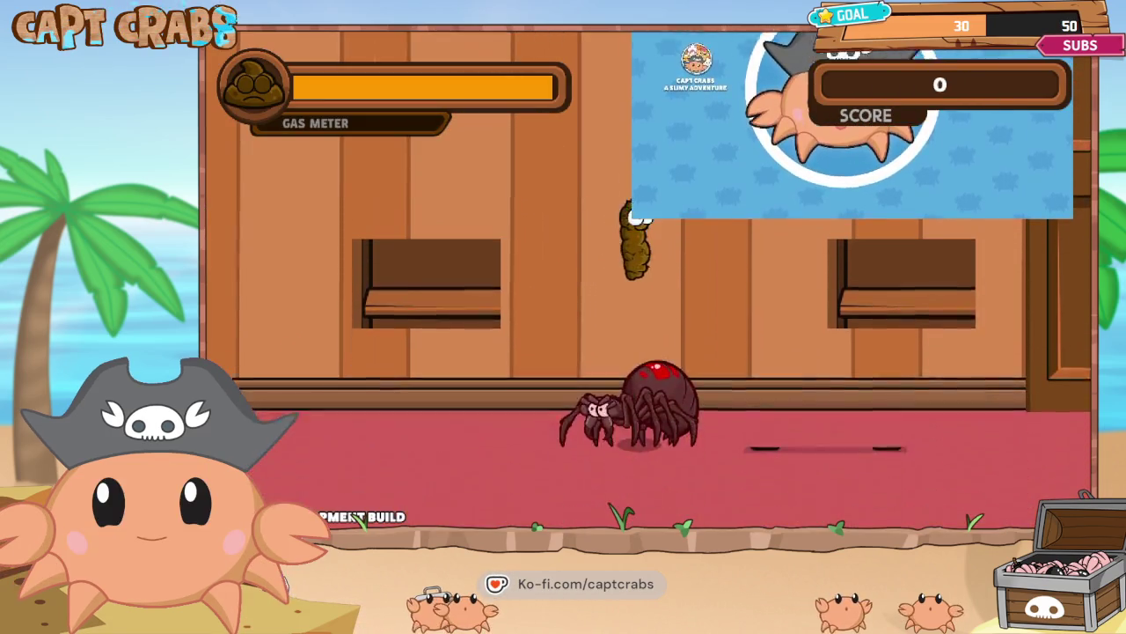
{"action": "key", "text": "space"}
{"action": "key", "text": "space"}
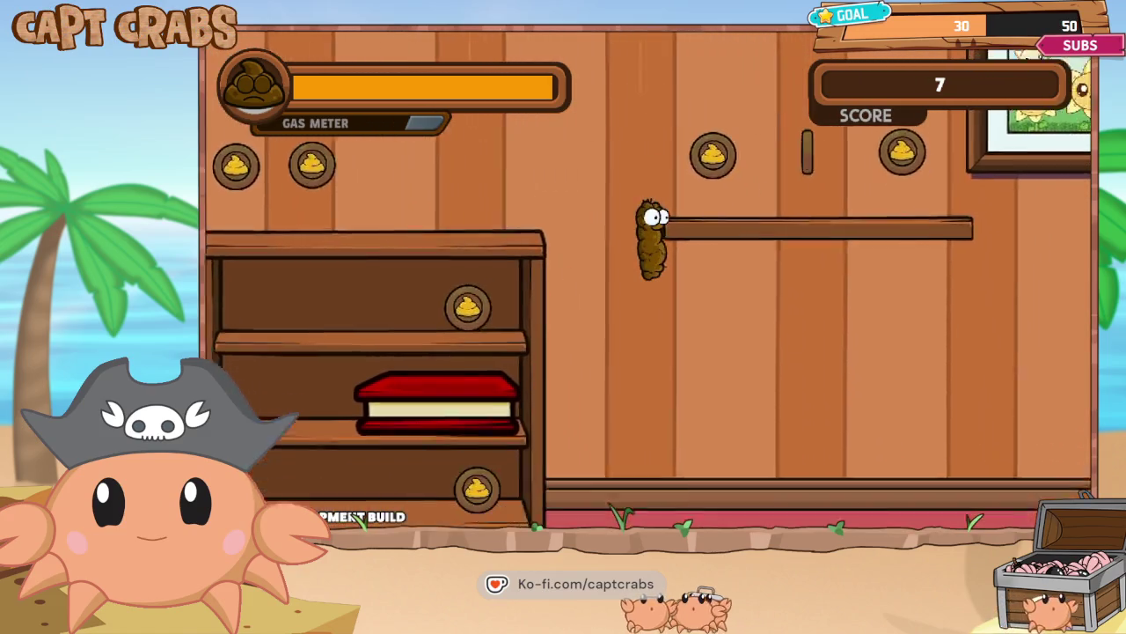
- Pause and exit the test play, view 2ND Jump's settings, then minimize the editor
{"action": "key", "text": "Escape"}
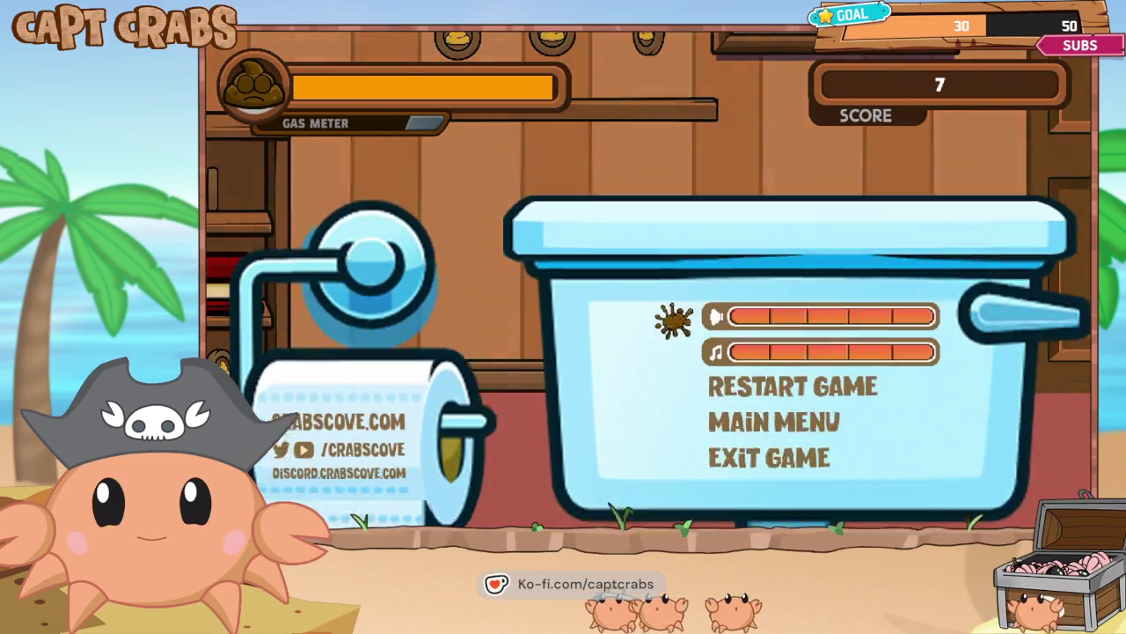
{"action": "key", "text": "alt+F4"}
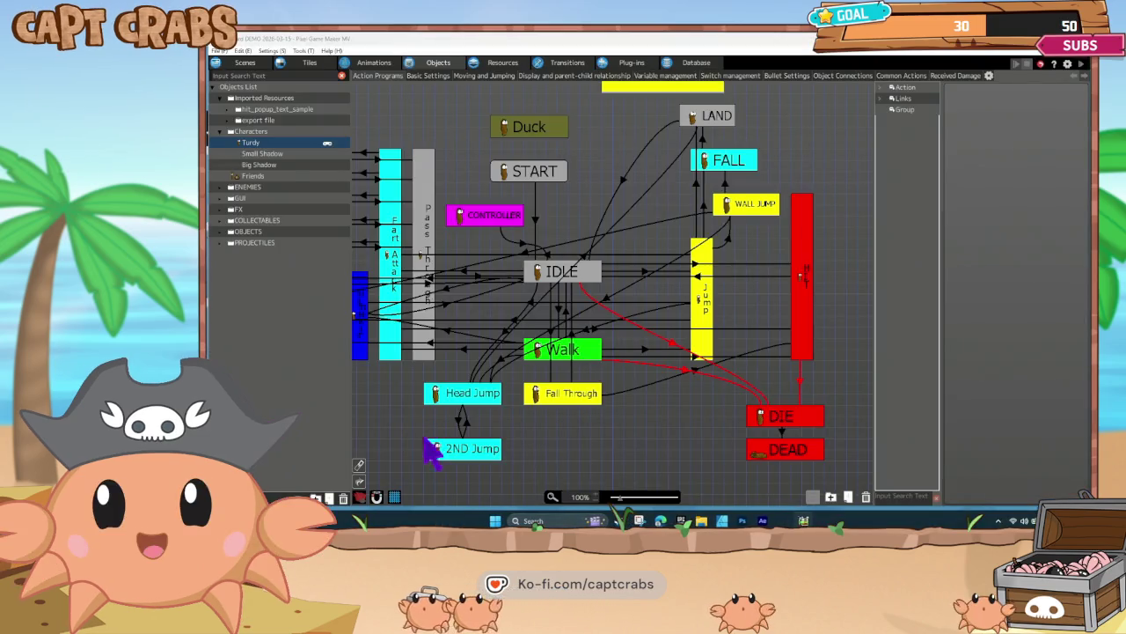
{"action": "left_click", "coordinate": [457, 446]}
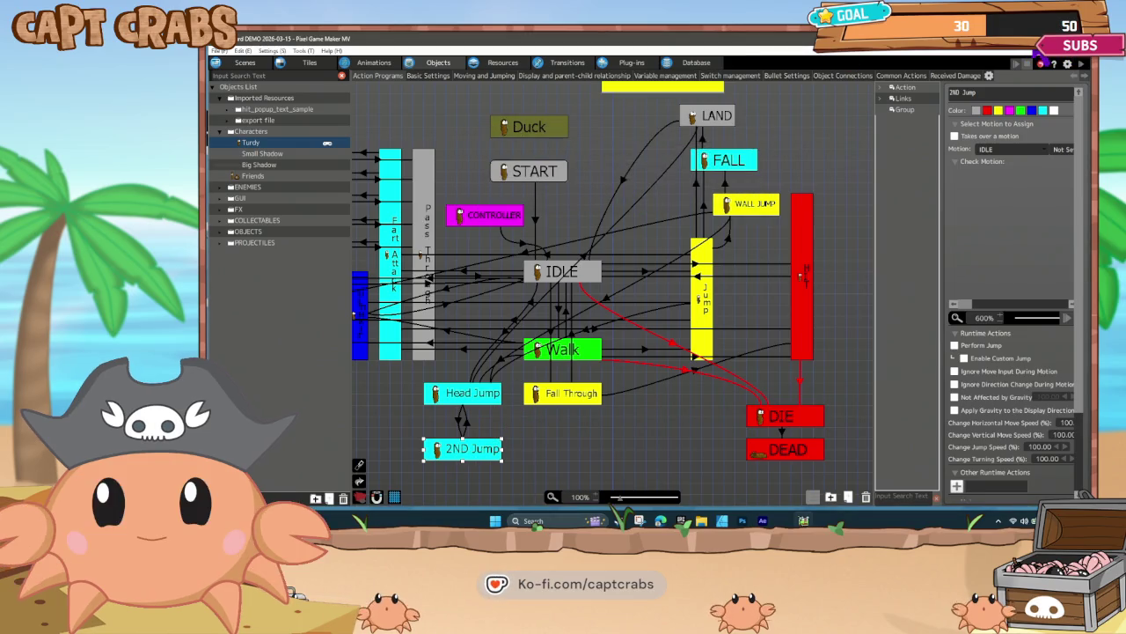
{"action": "left_click", "coordinate": [1041, 55]}
- Delete all 23 files in the desktop FighTurd Demo folder and close it
{"action": "double_click", "coordinate": [245, 367]}
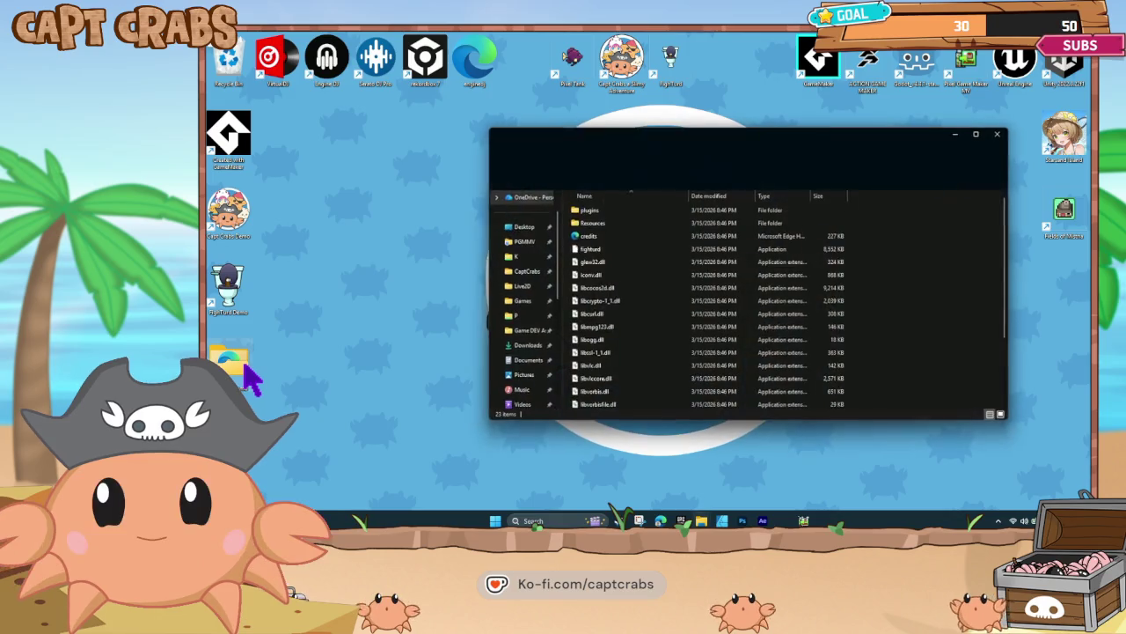
{"action": "key", "text": "ctrl+a"}
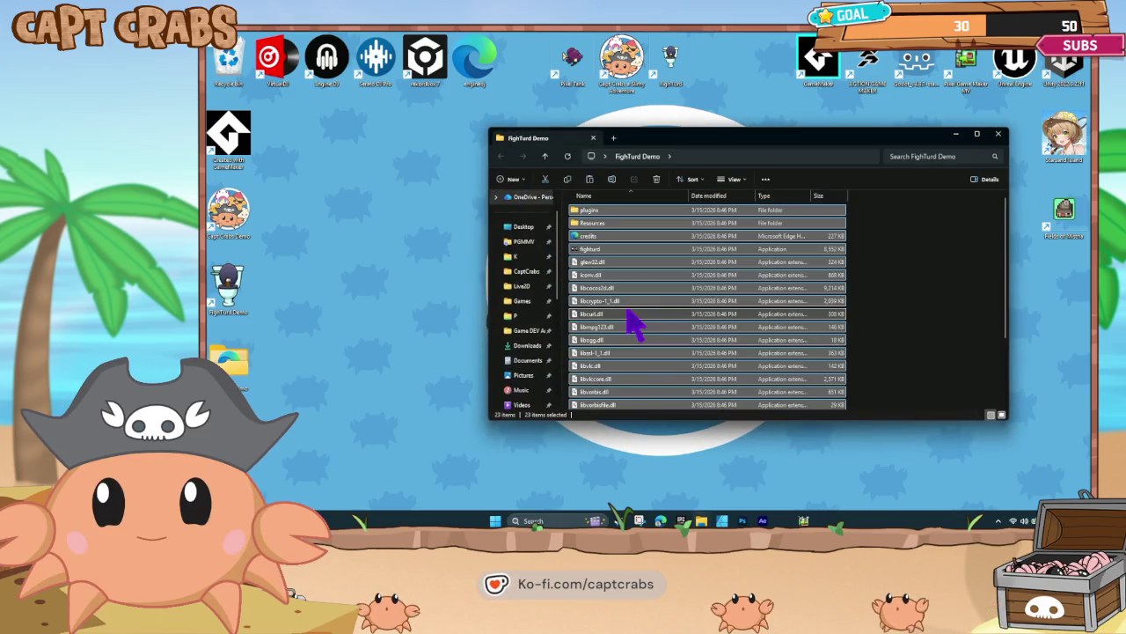
{"action": "key", "text": "Delete"}
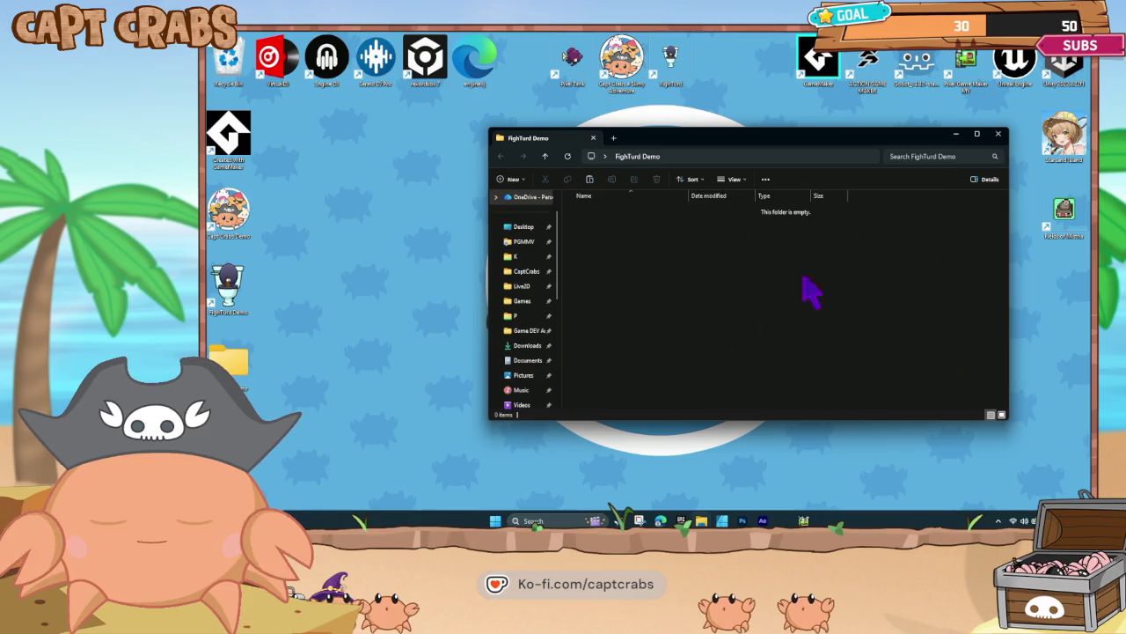
{"action": "left_click", "coordinate": [999, 136]}
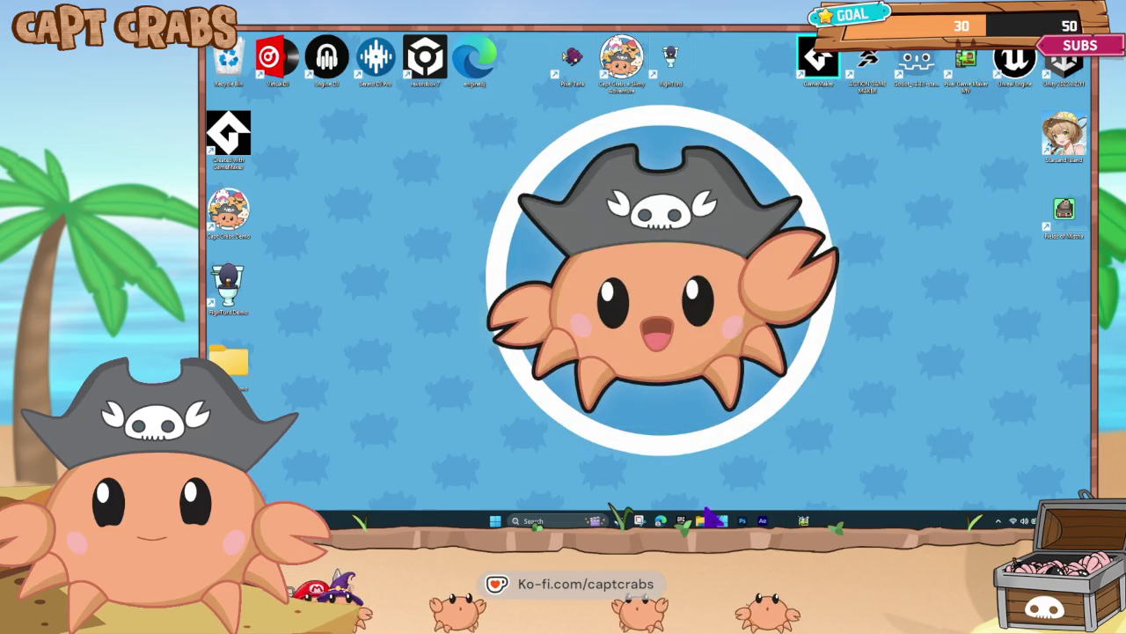
- Return to Pixel Game Maker MV and pick a scene from the Scenes list
{"action": "key", "text": "alt+Tab"}
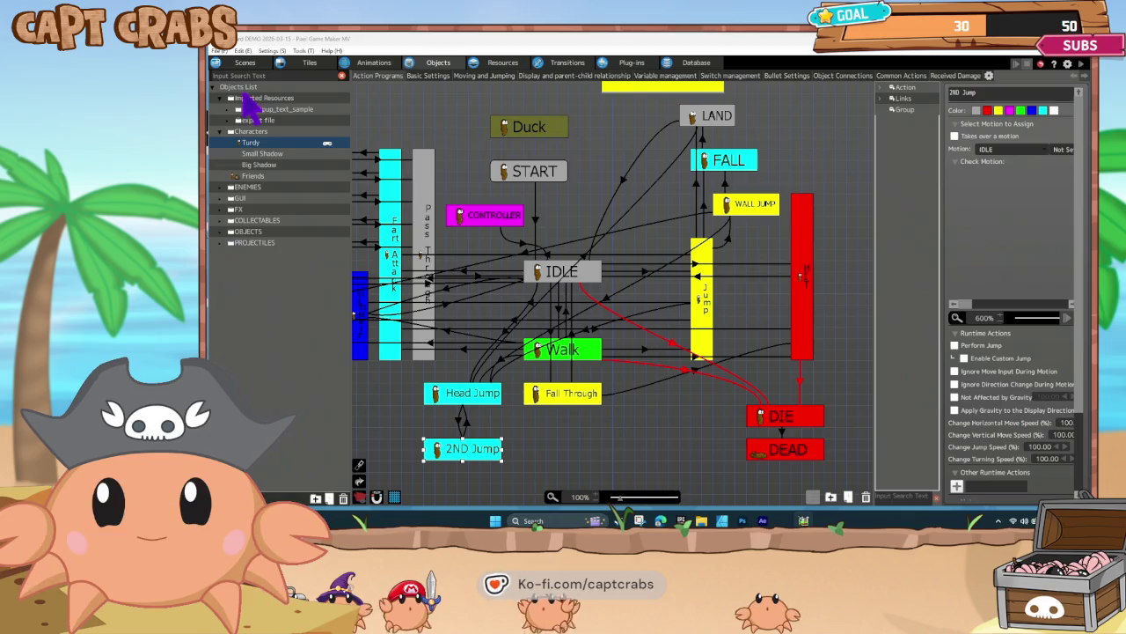
{"action": "left_click", "coordinate": [245, 63]}
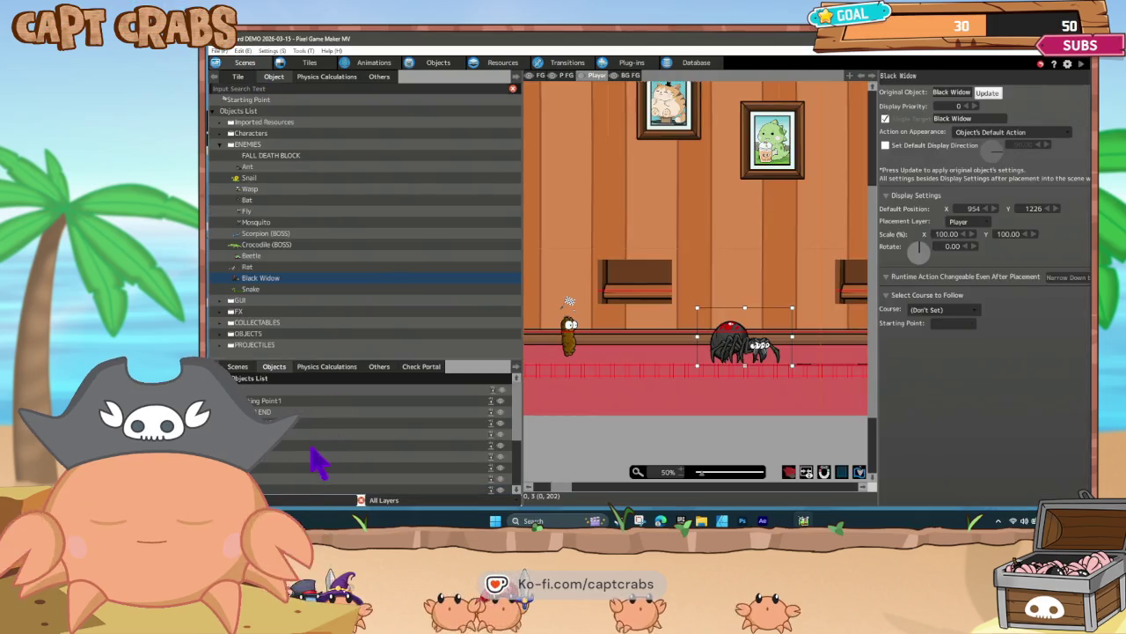
{"action": "left_click", "coordinate": [245, 368]}
{"action": "left_click", "coordinate": [276, 424]}
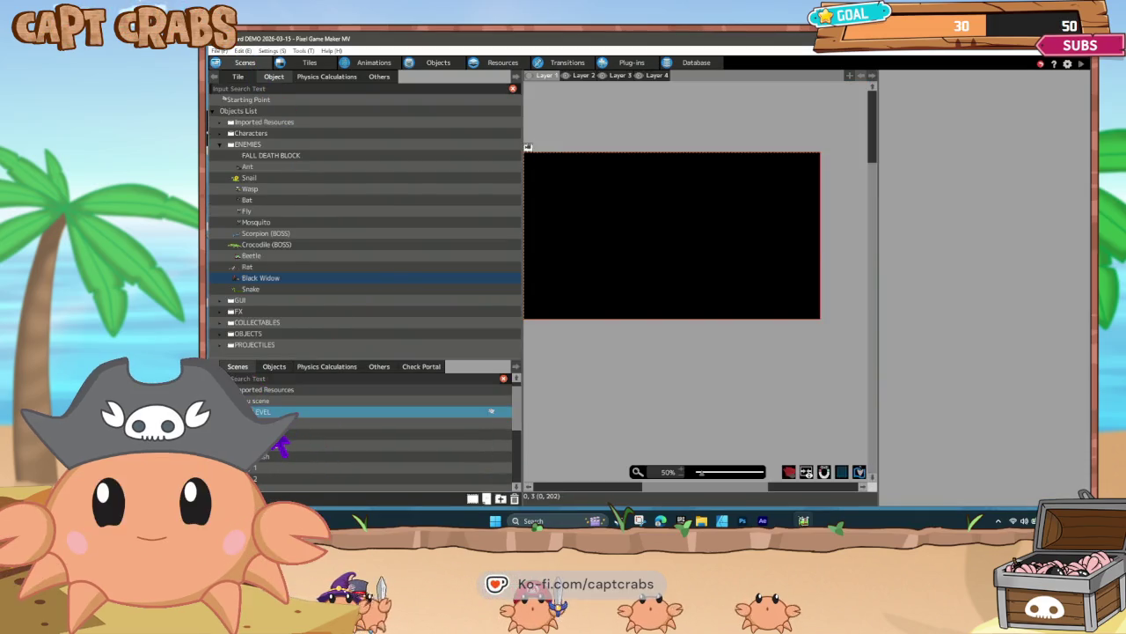
- Build the game with File > Build game into the FighTurd Demo folder and dismiss the game's message
{"action": "right_click", "coordinate": [276, 450]}
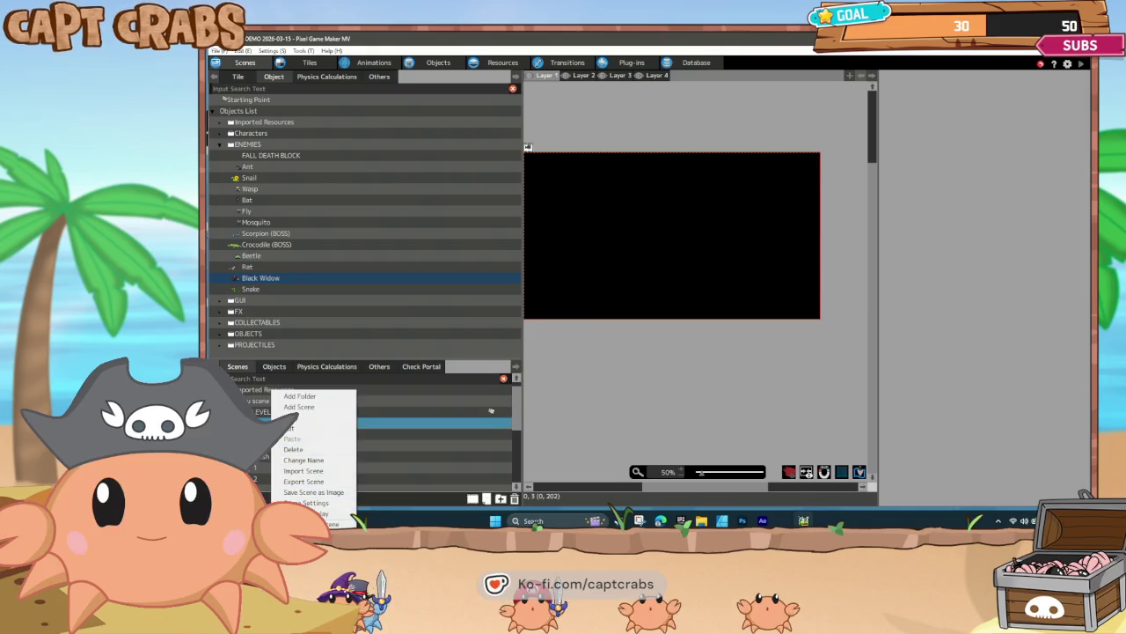
{"action": "key", "text": "Escape"}
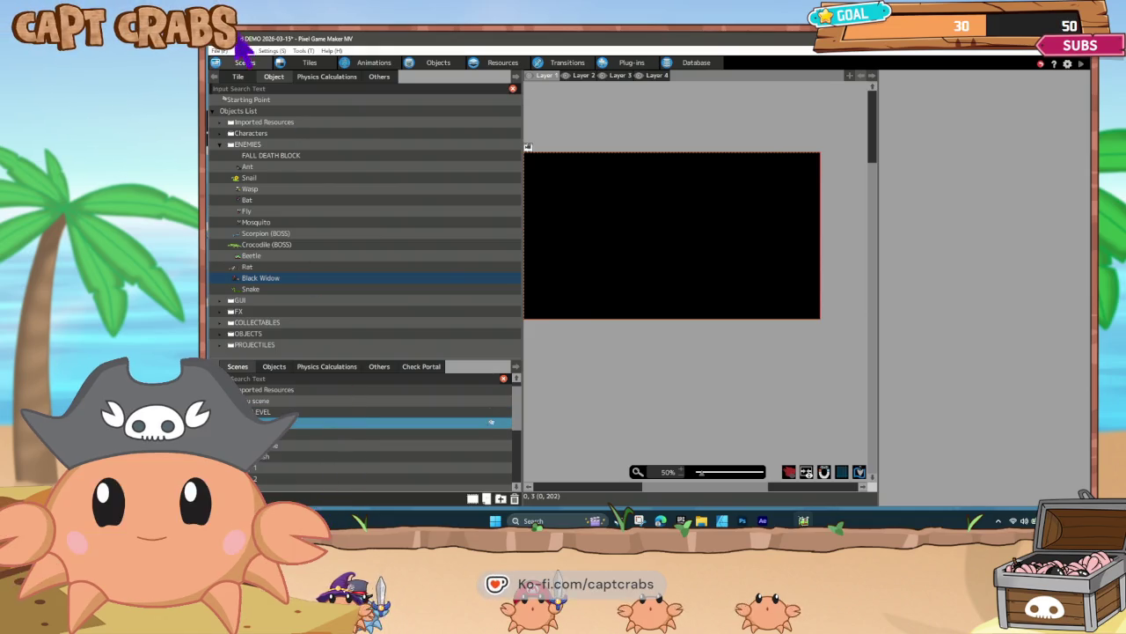
{"action": "left_click", "coordinate": [217, 50]}
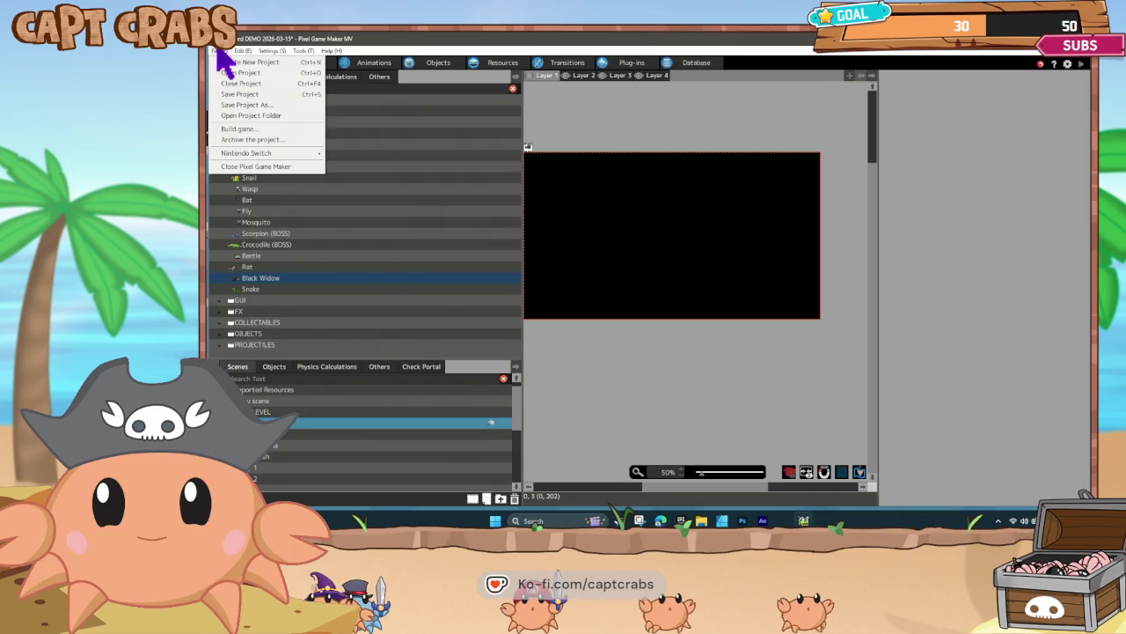
{"action": "left_click", "coordinate": [236, 130]}
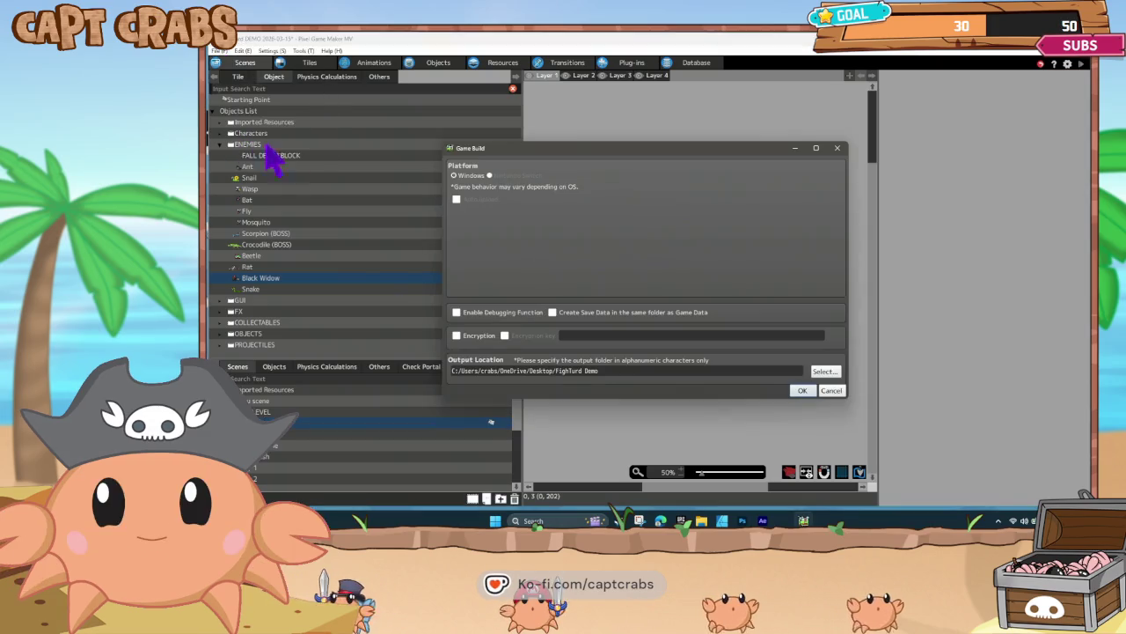
{"action": "left_click", "coordinate": [799, 389]}
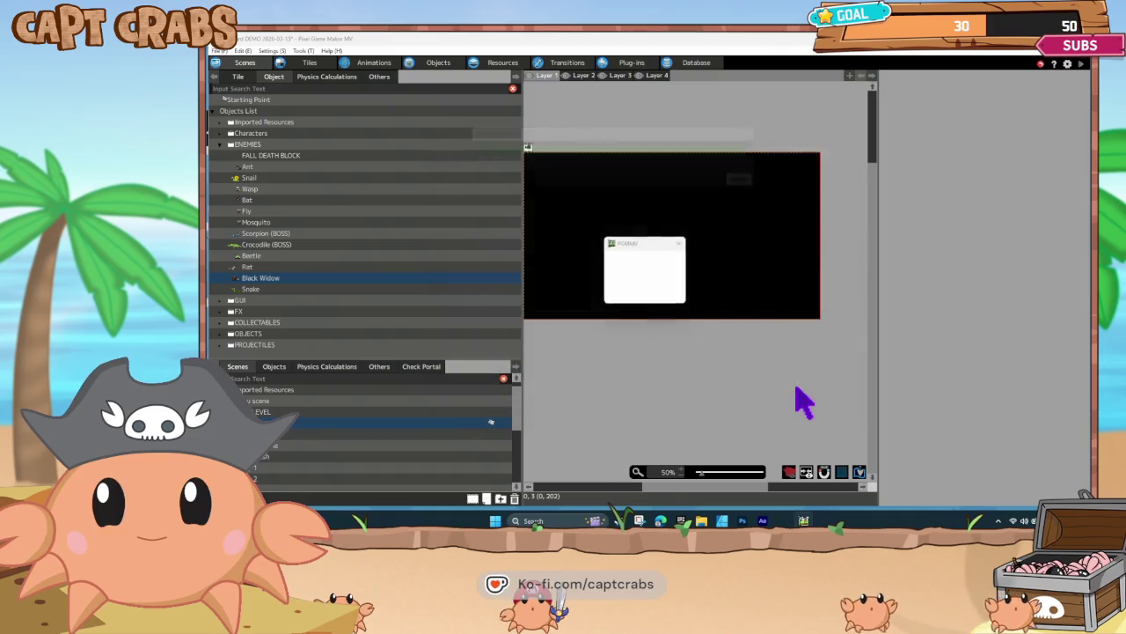
{"action": "left_click", "coordinate": [671, 299]}
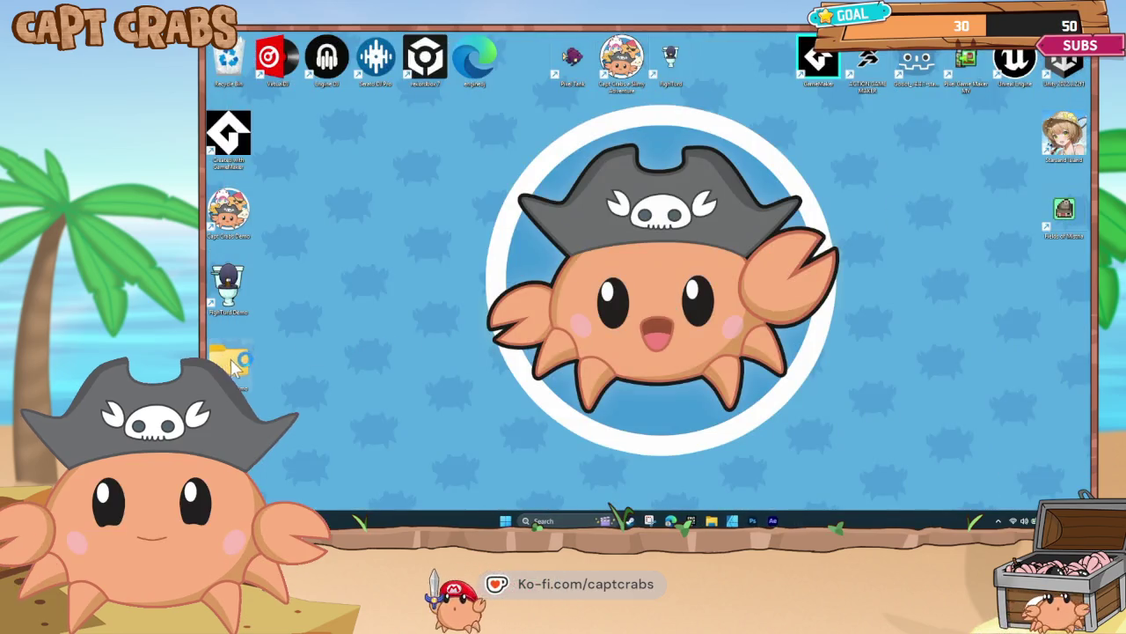
- Rename the demo build's player application to fightturd
{"action": "double_click", "coordinate": [233, 361]}
{"action": "scroll", "coordinate": [604, 383], "scroll_direction": "down", "scroll_amount": 3}
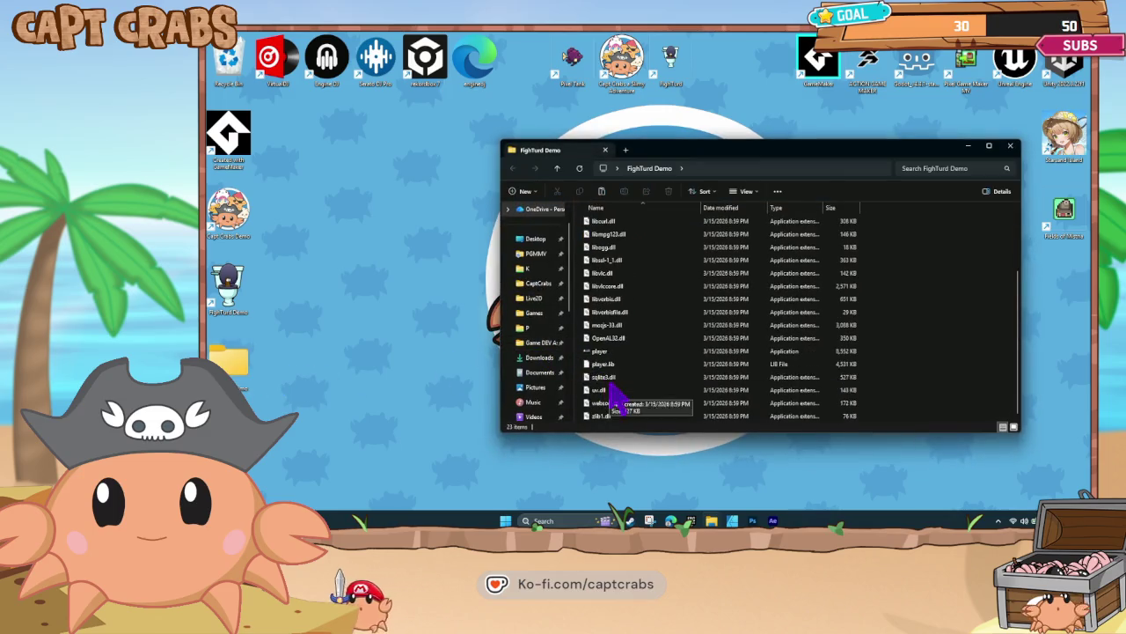
{"action": "right_click", "coordinate": [599, 352]}
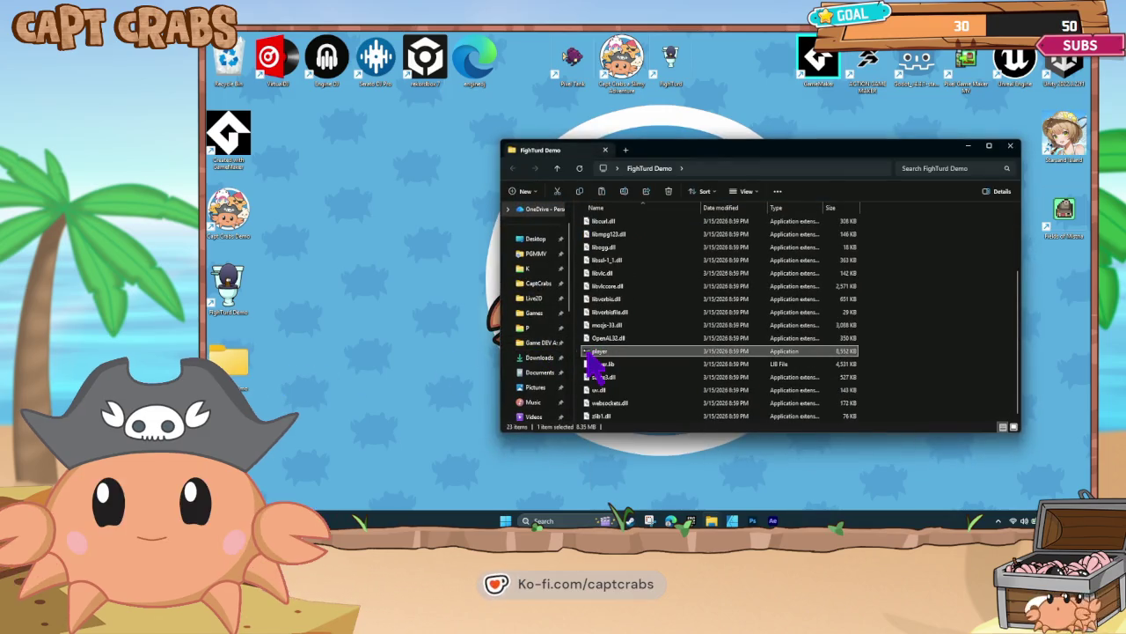
{"action": "right_click", "coordinate": [599, 355], "text": "shift"}
{"action": "left_click", "coordinate": [609, 332]}
{"action": "type", "text": "fightu"}
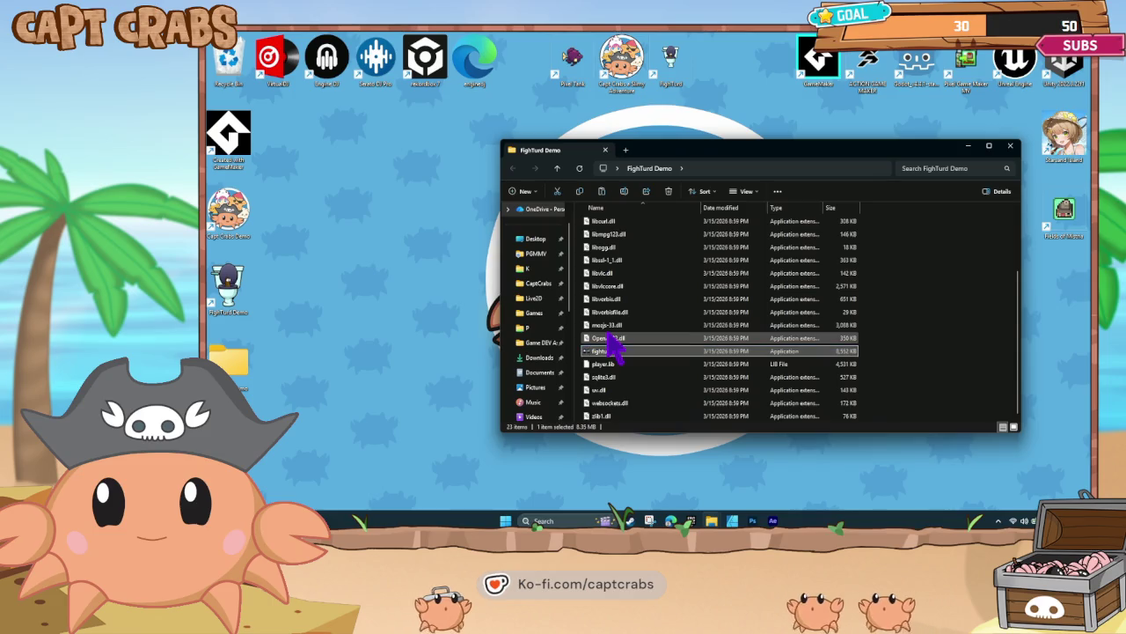
{"action": "key", "text": "Return"}
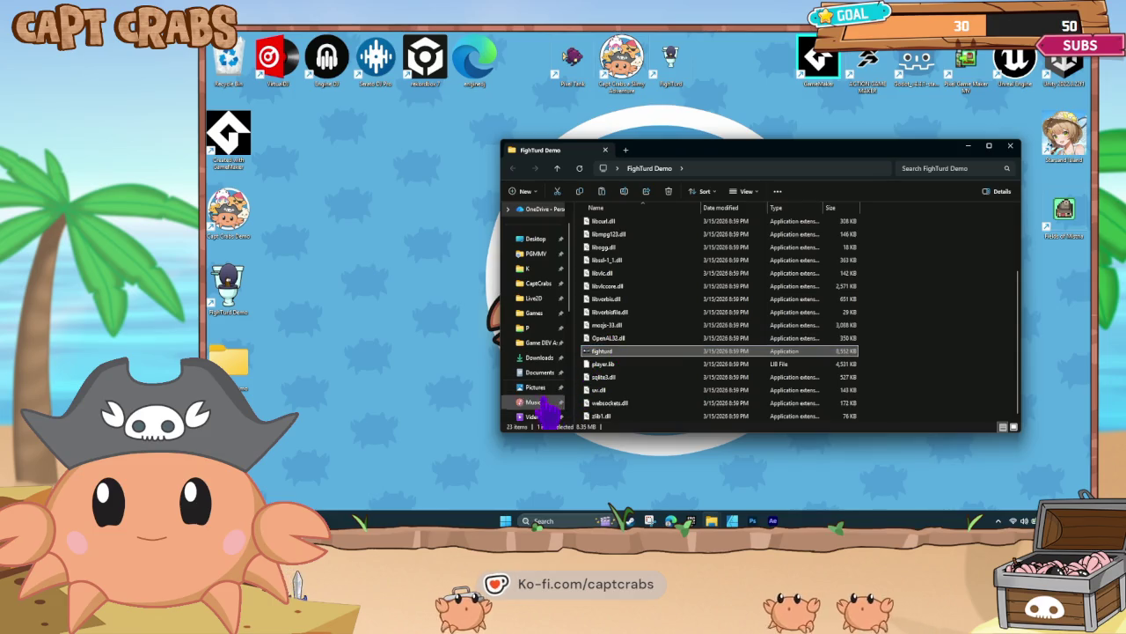
- Launch the renamed fightturd game and quit it from the pause menu
{"action": "key", "text": "Return"}
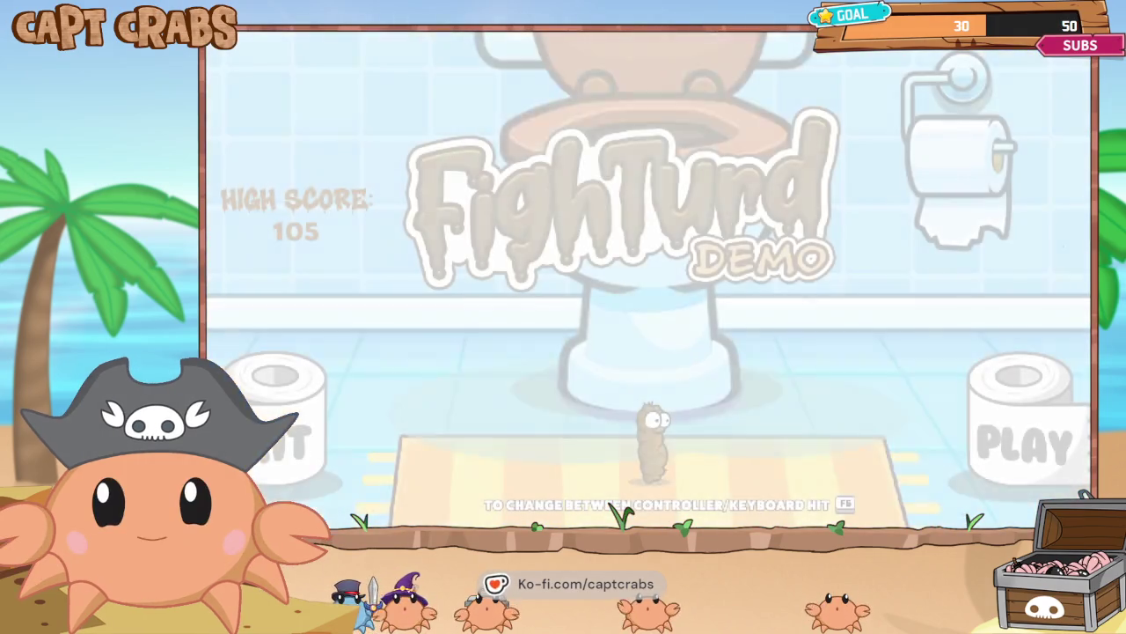
{"action": "key", "text": "Down"}
{"action": "key", "text": "Down"}
{"action": "key", "text": "Down"}
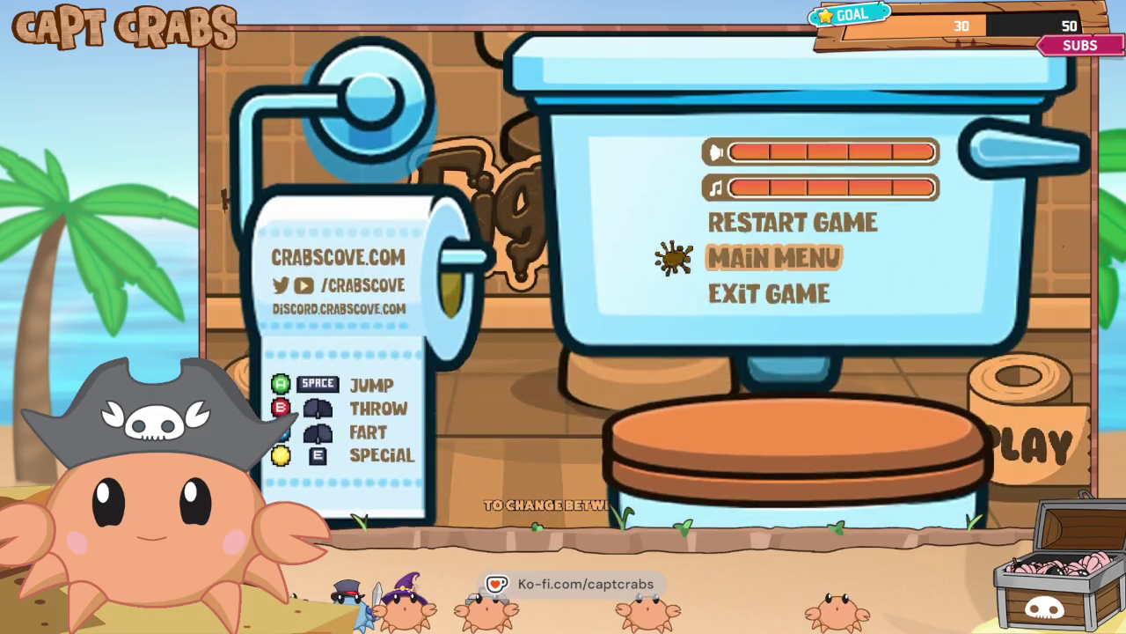
{"action": "key", "text": "Return"}
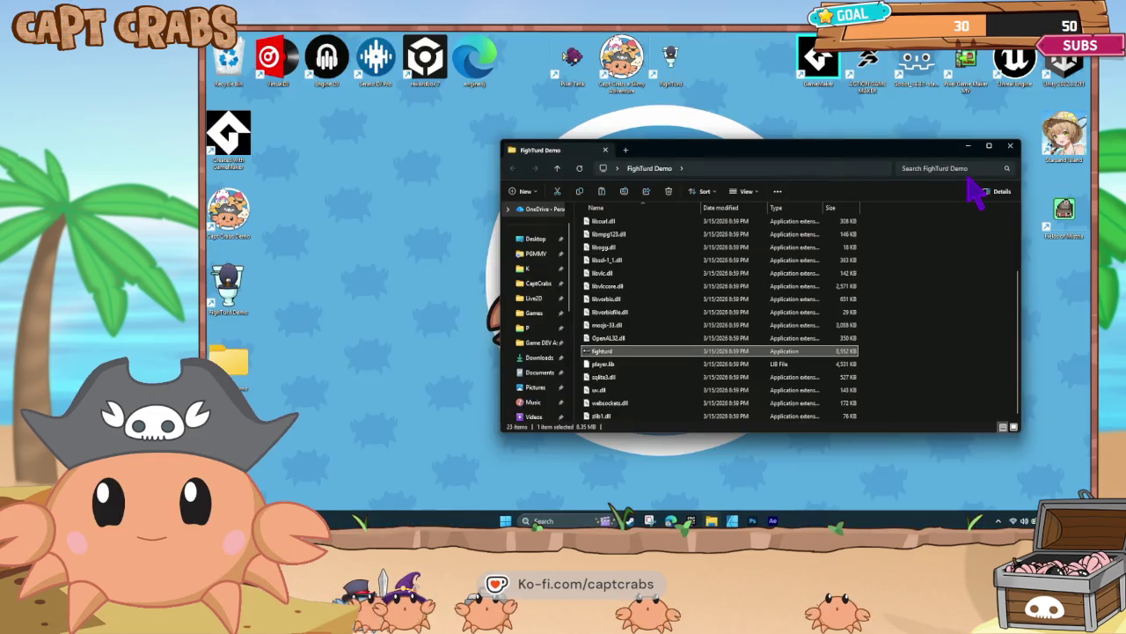
- Copy the desktop game build into Documents, replacing existing files, and launch Pixel Game Maker MV
{"action": "left_click", "coordinate": [1011, 147]}
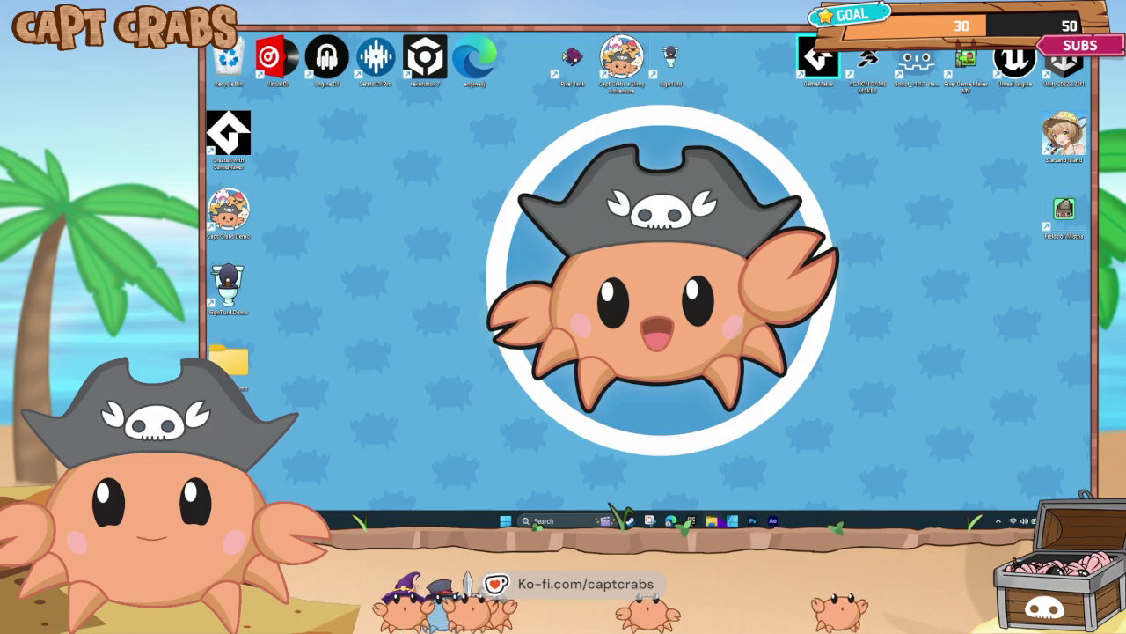
{"action": "left_click", "coordinate": [713, 518]}
{"action": "left_click", "coordinate": [287, 407]}
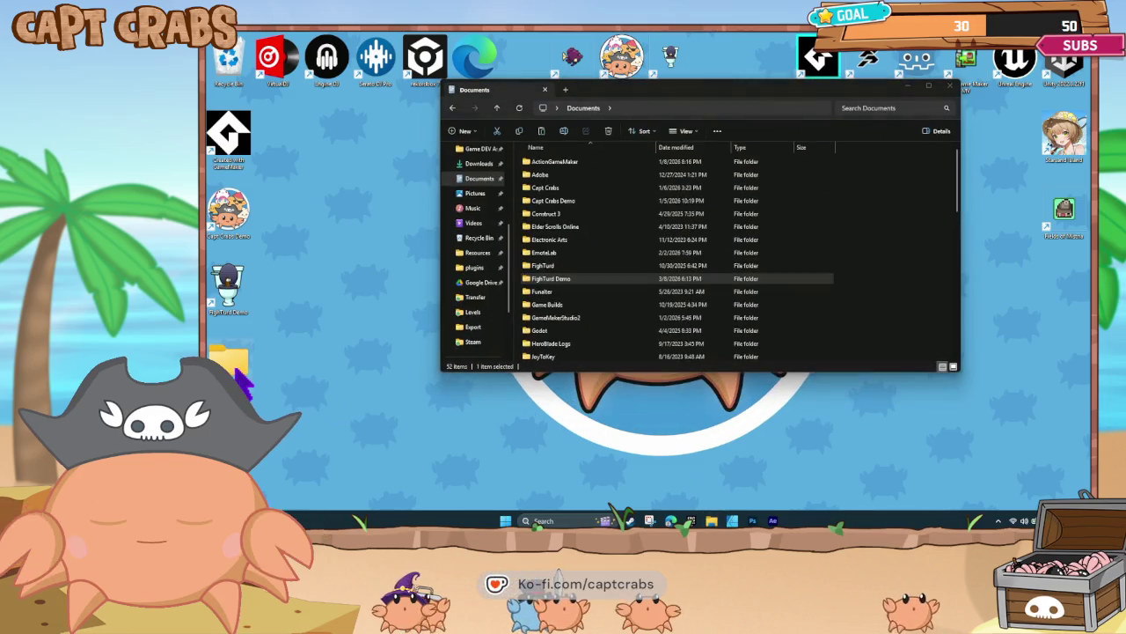
{"action": "left_click", "coordinate": [902, 304]}
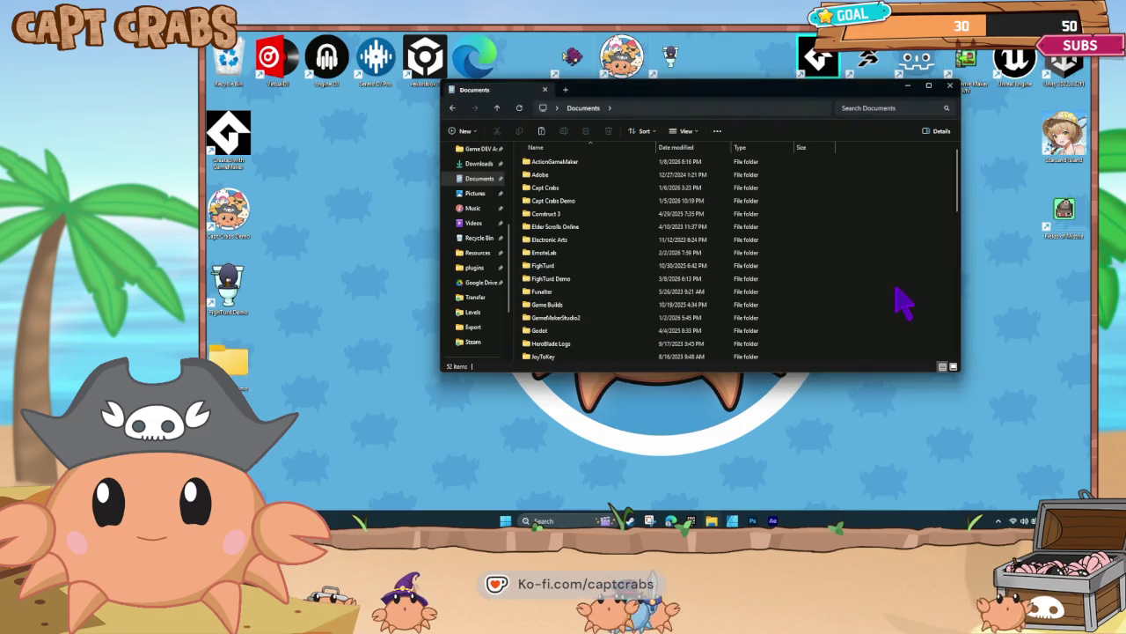
{"action": "key", "text": "ctrl+v"}
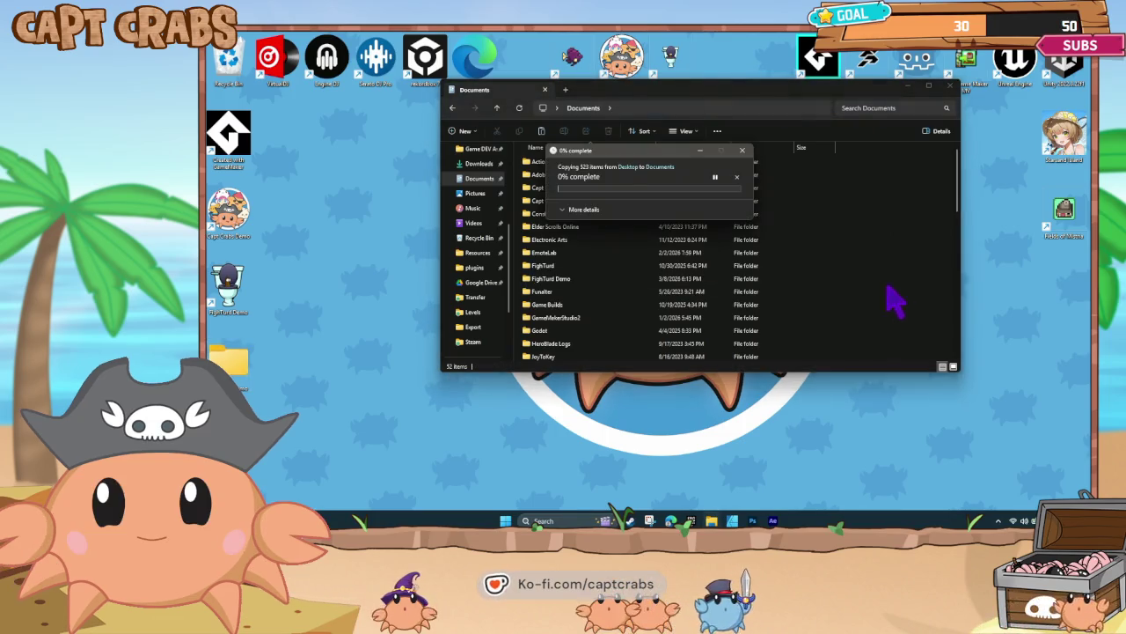
{"action": "left_click", "coordinate": [683, 211]}
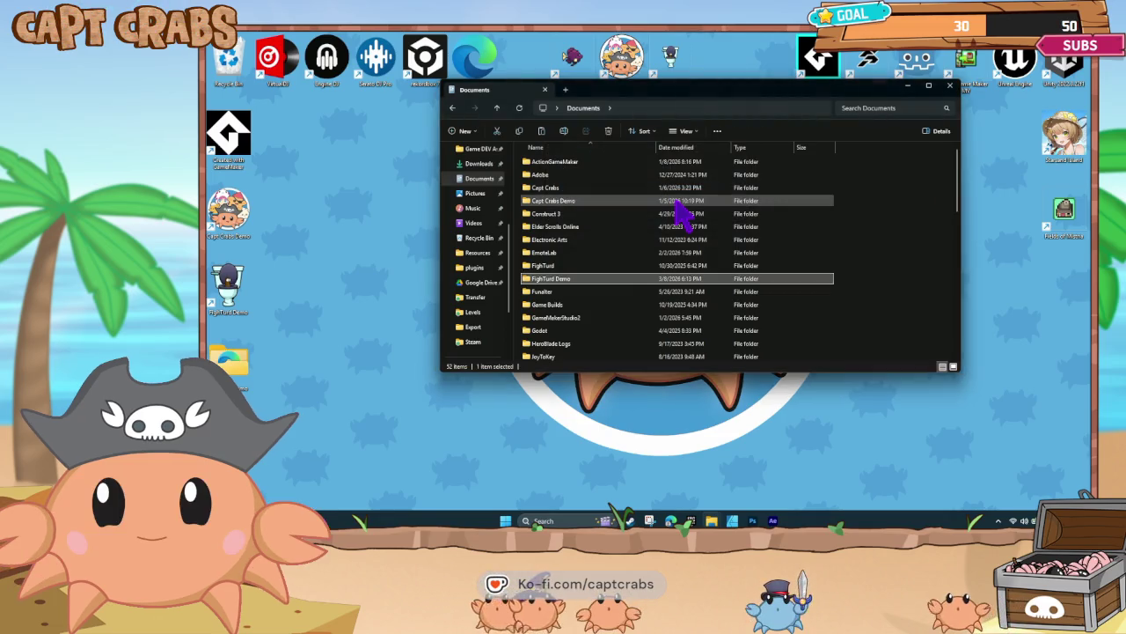
{"action": "double_click", "coordinate": [981, 60]}
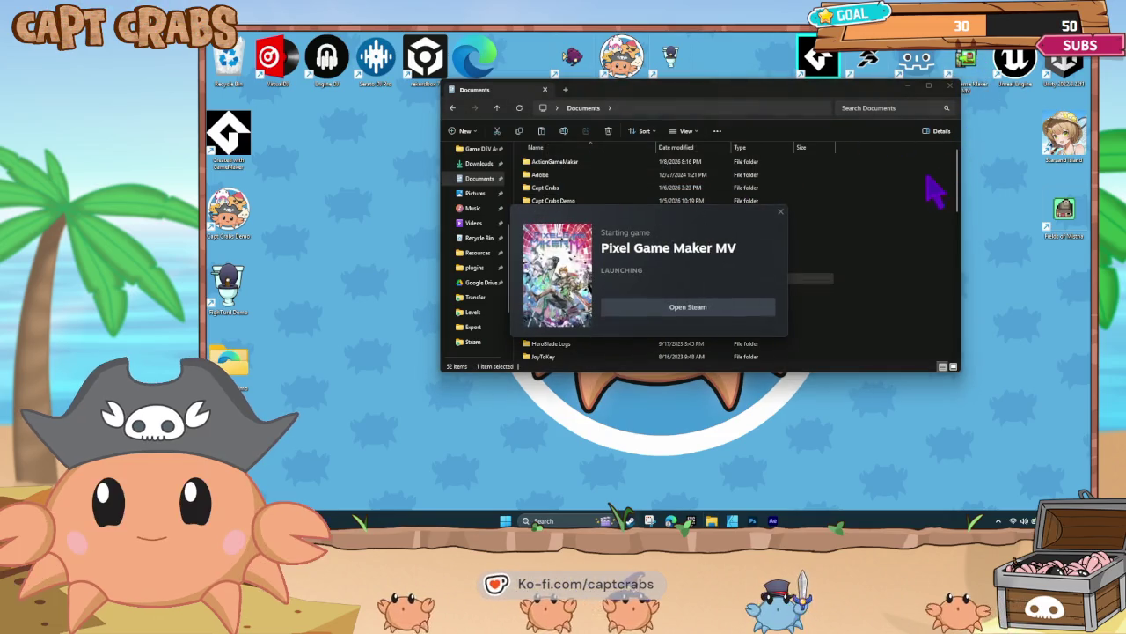
{"action": "left_click", "coordinate": [908, 87]}
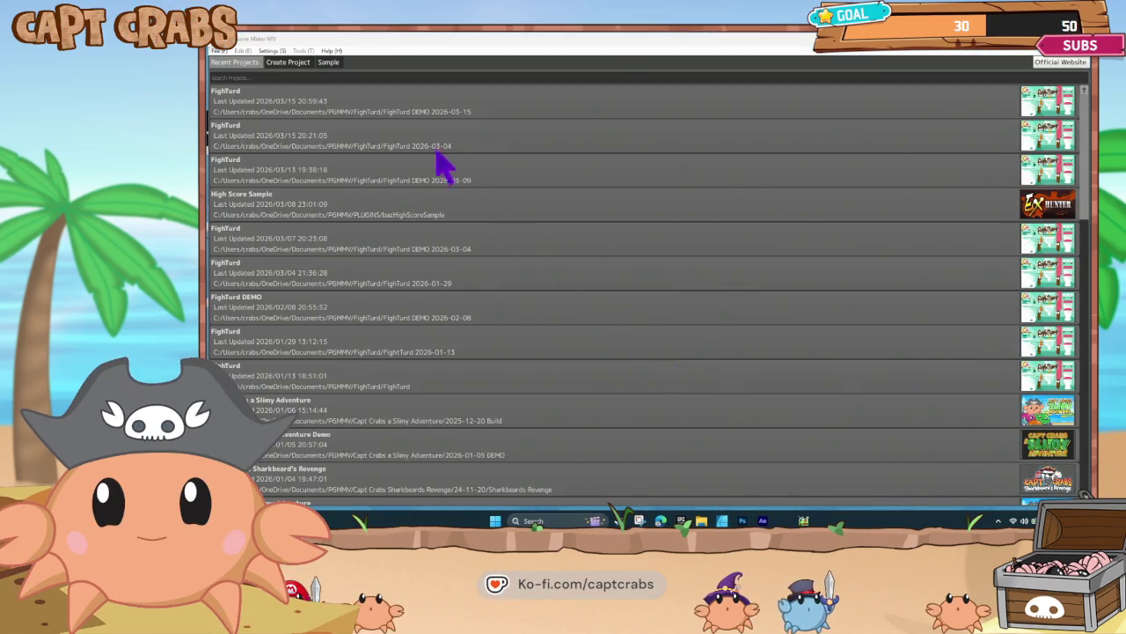
- Open the FightTurd 2026-03-04 project, expand Characters, open Turdy's action program and select Head Jump
{"action": "double_click", "coordinate": [435, 143]}
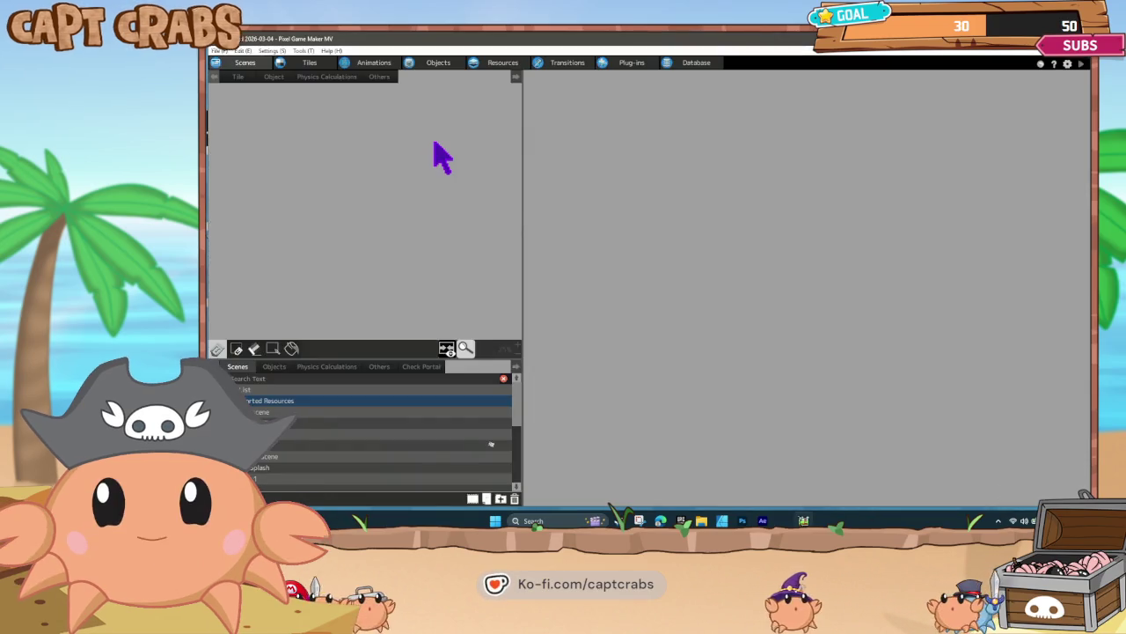
{"action": "left_click", "coordinate": [439, 64]}
{"action": "left_click", "coordinate": [227, 132]}
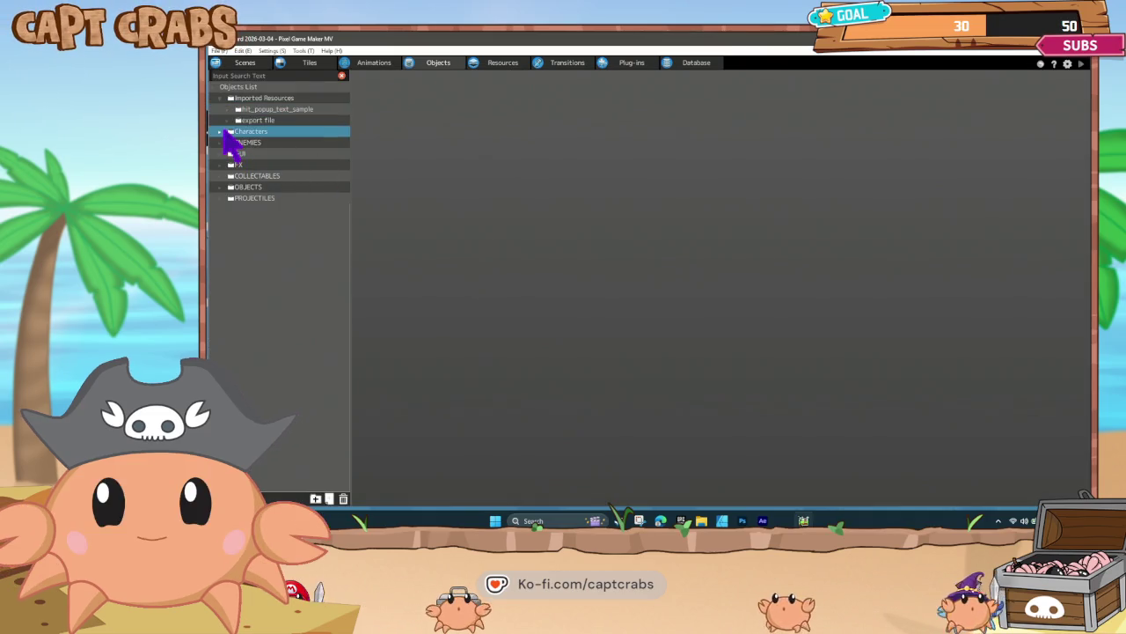
{"action": "left_click", "coordinate": [220, 132]}
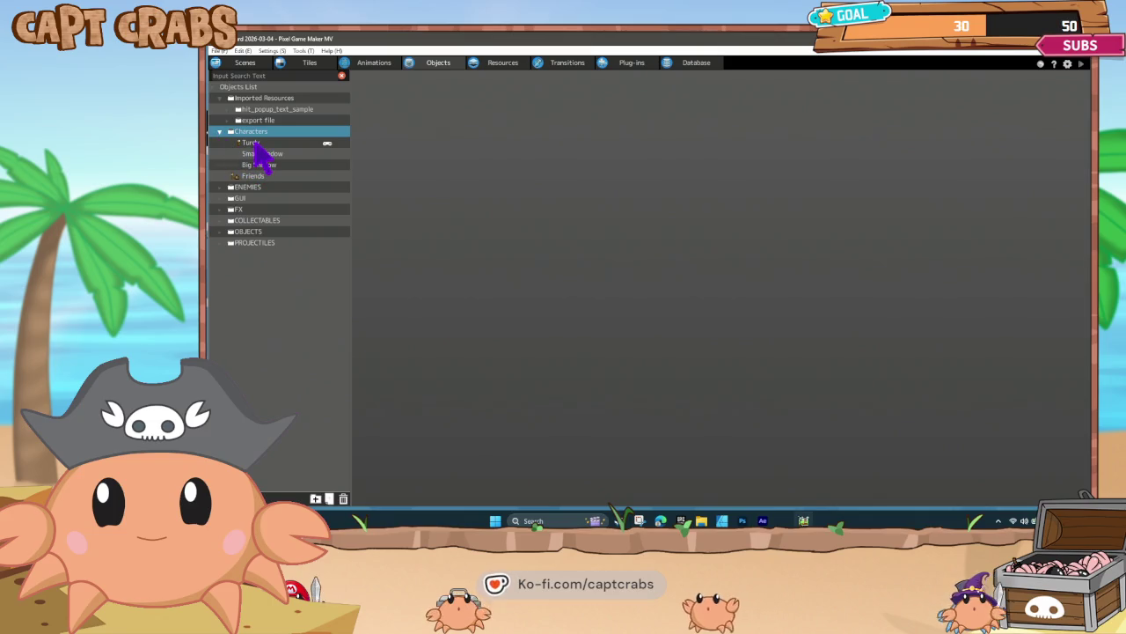
{"action": "left_click", "coordinate": [254, 141]}
{"action": "left_click", "coordinate": [455, 391]}
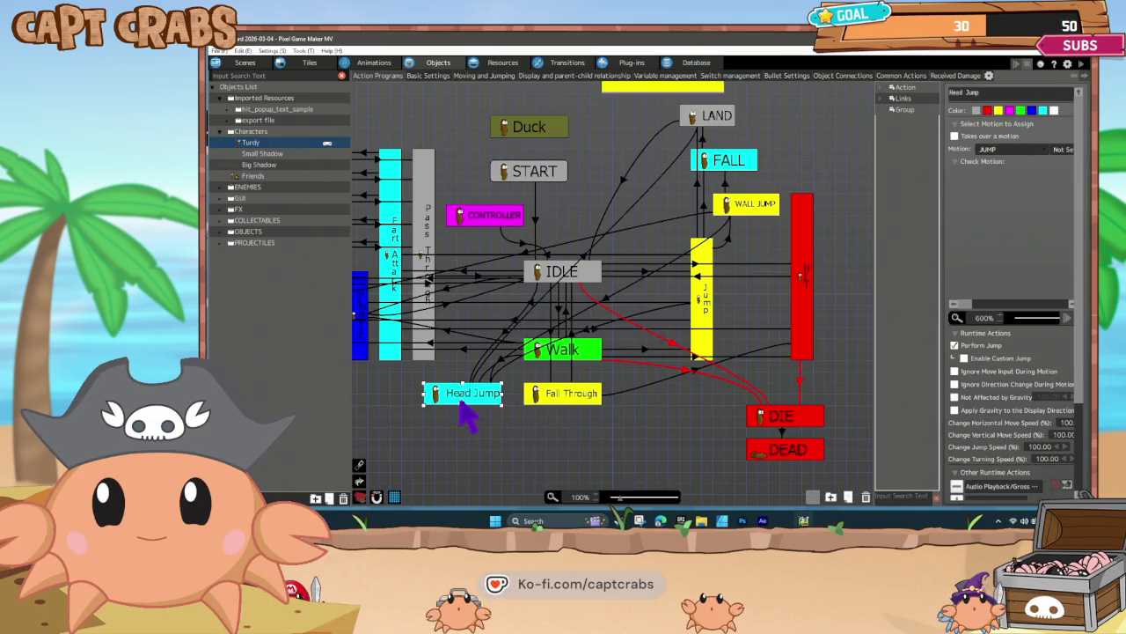
- Duplicate the Head Jump action as '2nd Jump' using the IDLE motion
{"action": "key", "text": "ctrl+c"}
{"action": "key", "text": "ctrl+v"}
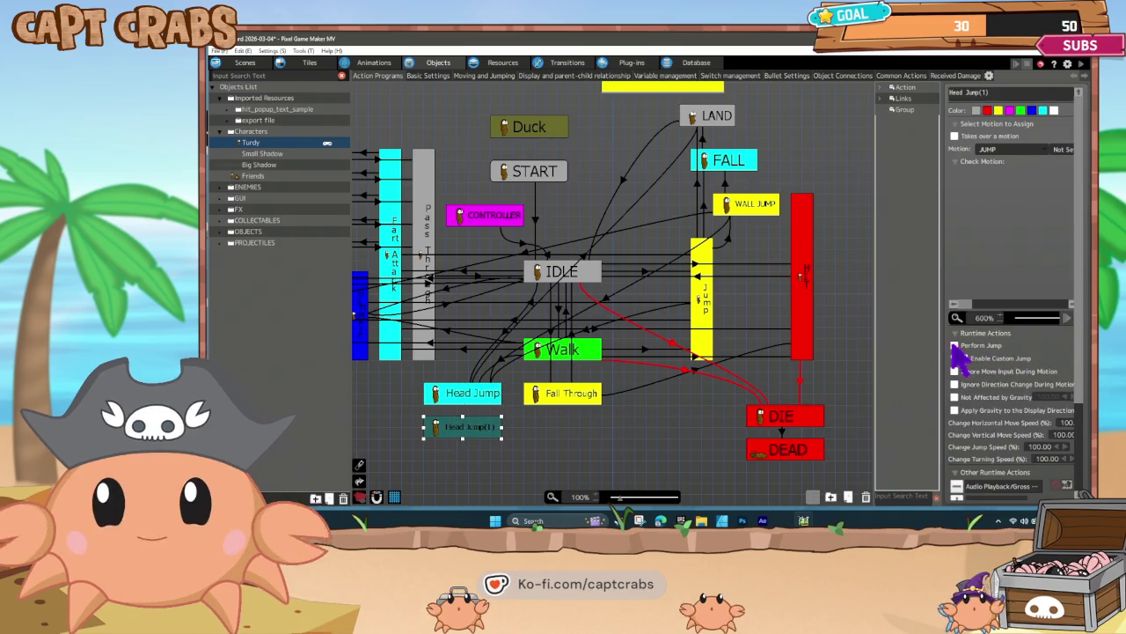
{"action": "left_click", "coordinate": [1014, 150]}
{"action": "left_click", "coordinate": [1005, 171]}
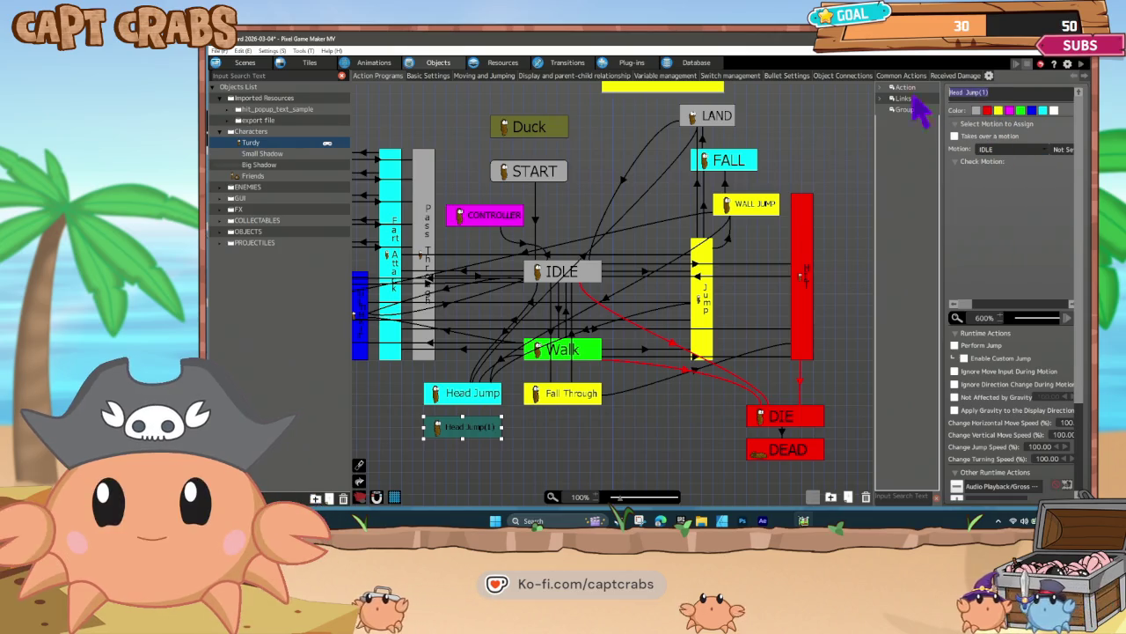
{"action": "type", "text": "2nd"}
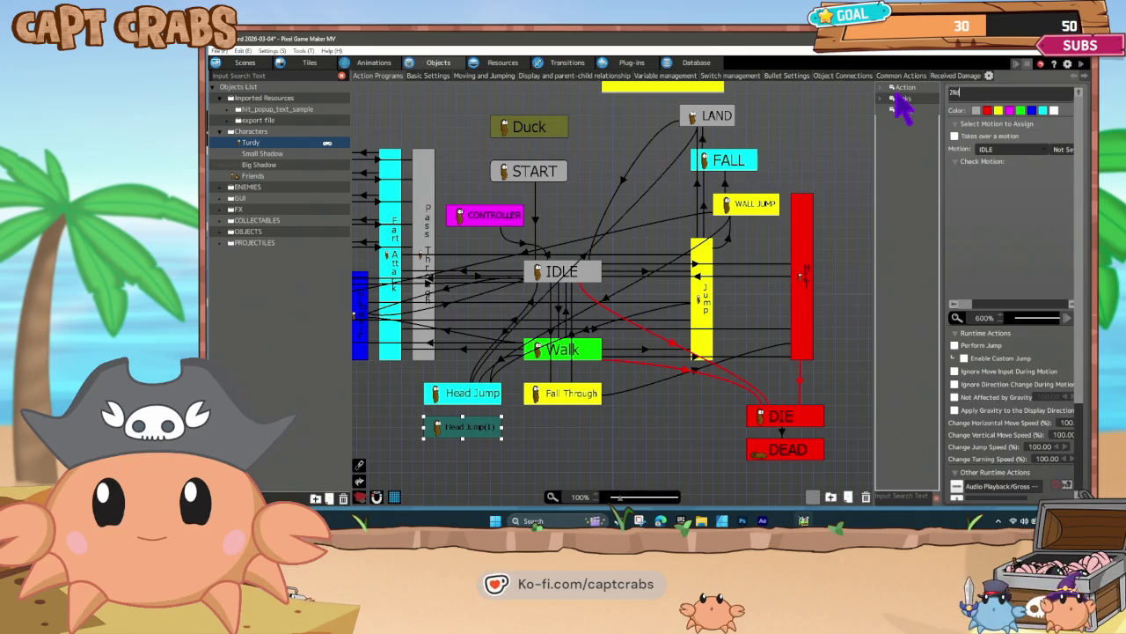
{"action": "type", "text": " Jump"}
{"action": "key", "text": "Return"}
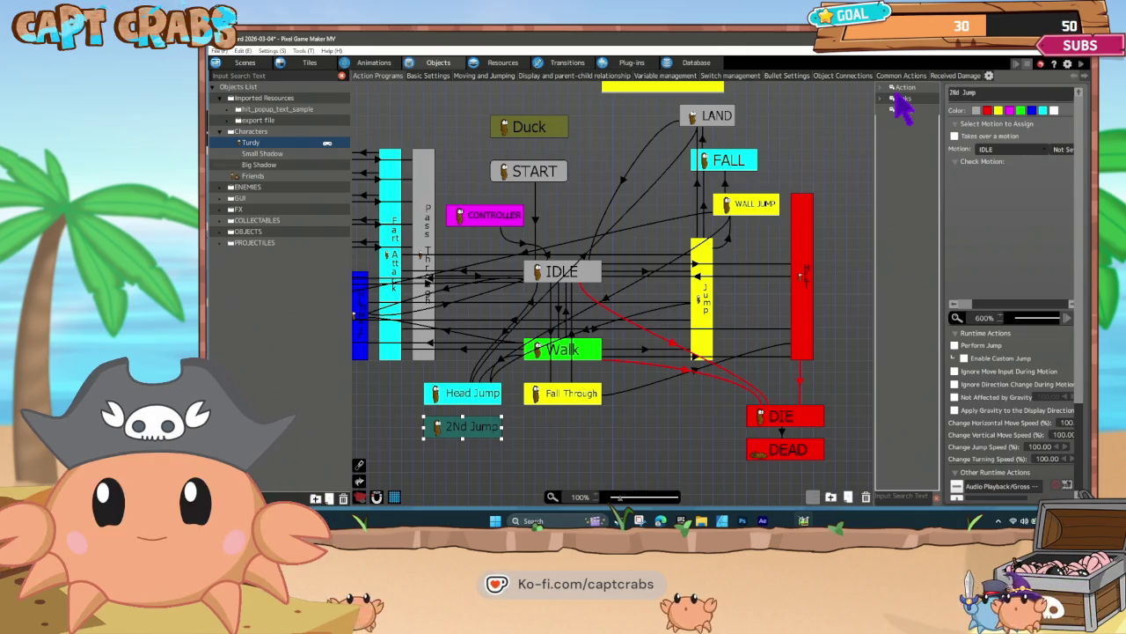
{"action": "left_click", "coordinate": [506, 332]}
{"action": "right_click", "coordinate": [506, 331]}
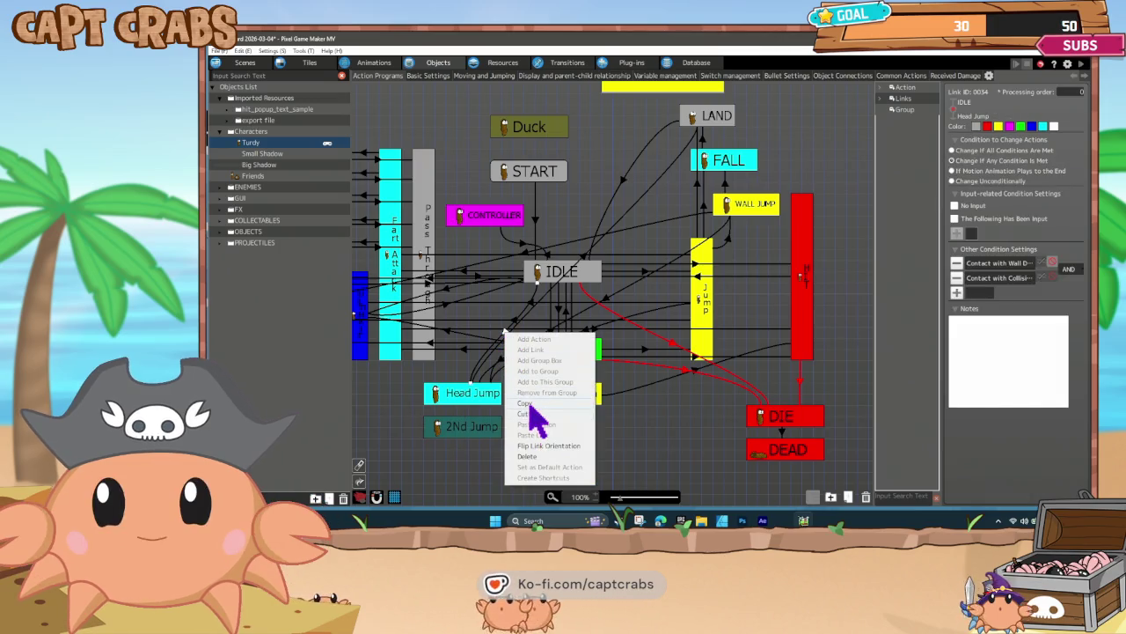
- Paste the copied IDLE-to-Head Jump link as a link from Head Jump to 2nd Jump
{"action": "key", "text": "Escape"}
{"action": "right_click", "coordinate": [449, 394]}
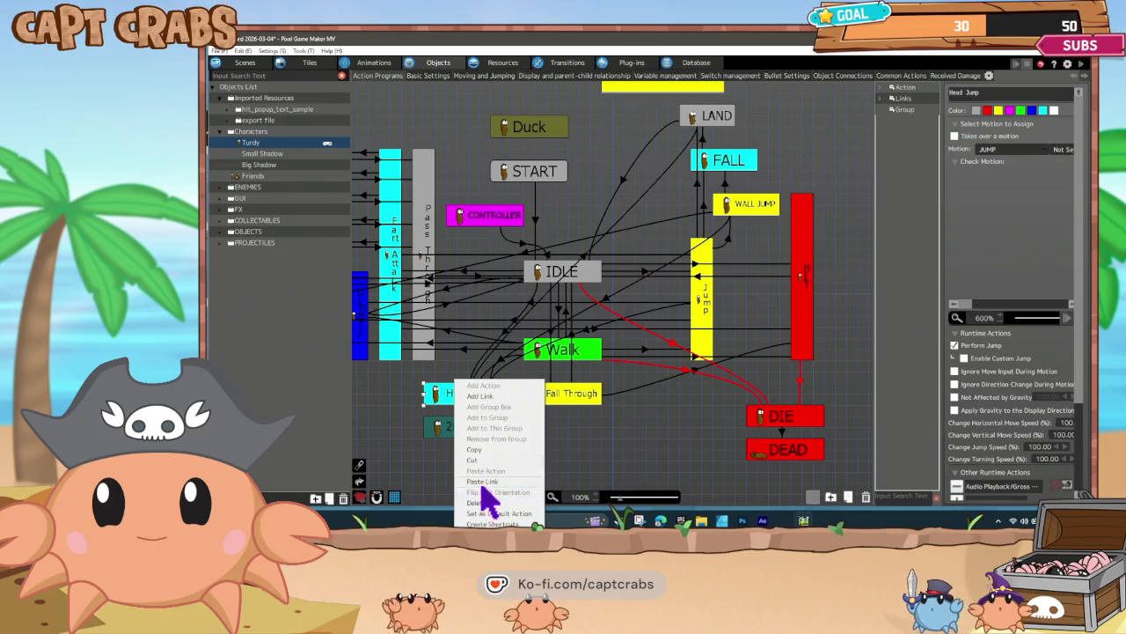
{"action": "key", "text": "Escape"}
{"action": "left_click", "coordinate": [471, 456]}
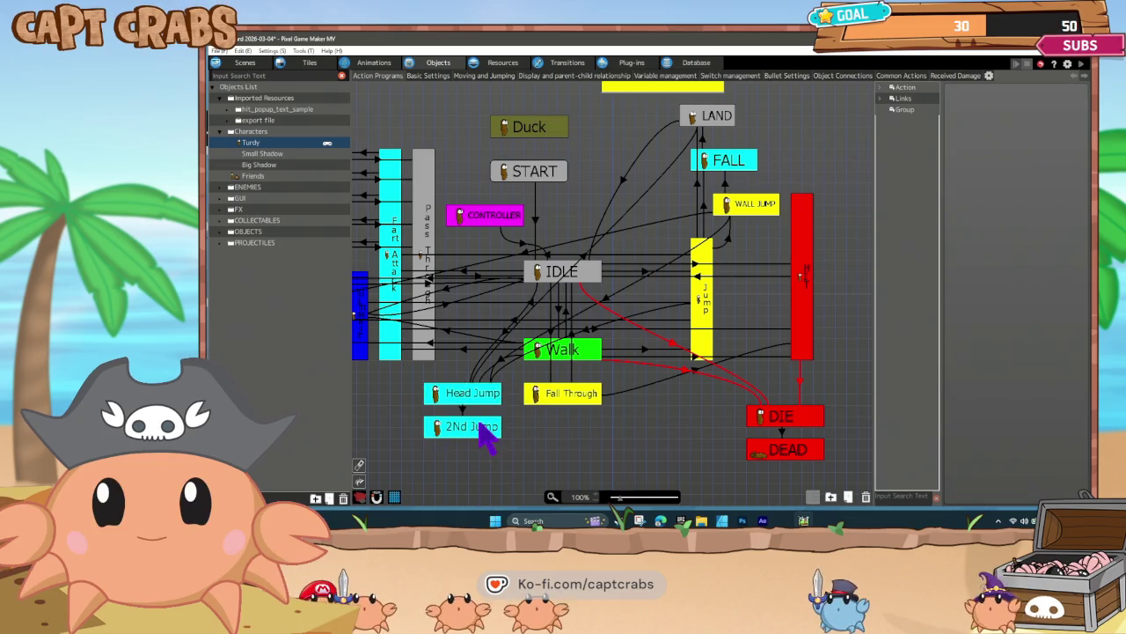
- Add a return link from 2nd Jump to Head Jump that changes unconditionally
{"action": "right_click", "coordinate": [486, 440]}
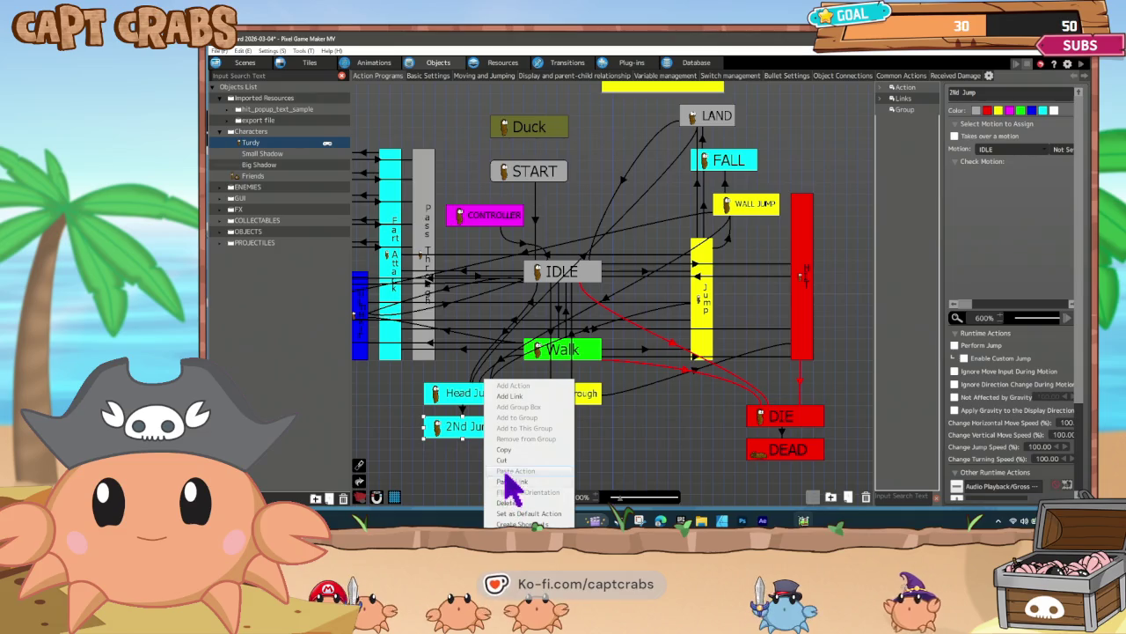
{"action": "left_click", "coordinate": [510, 396]}
{"action": "left_click", "coordinate": [459, 394]}
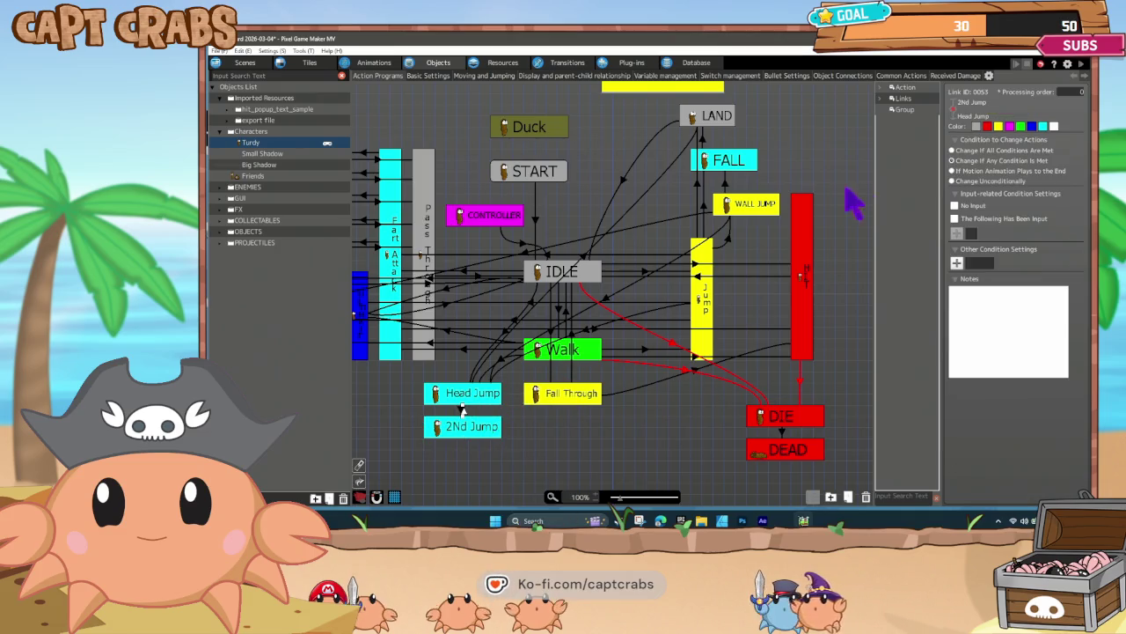
{"action": "left_click", "coordinate": [952, 180]}
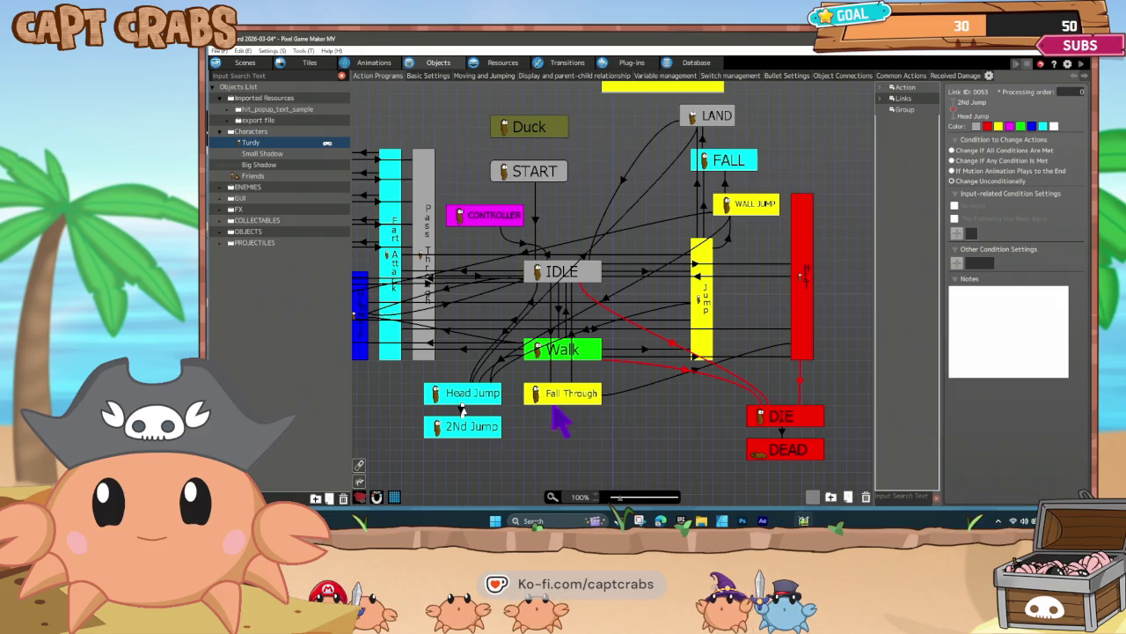
- Compare the Head Jump-to-2nd Jump link and both actions' settings, then deselect
{"action": "left_click", "coordinate": [461, 409]}
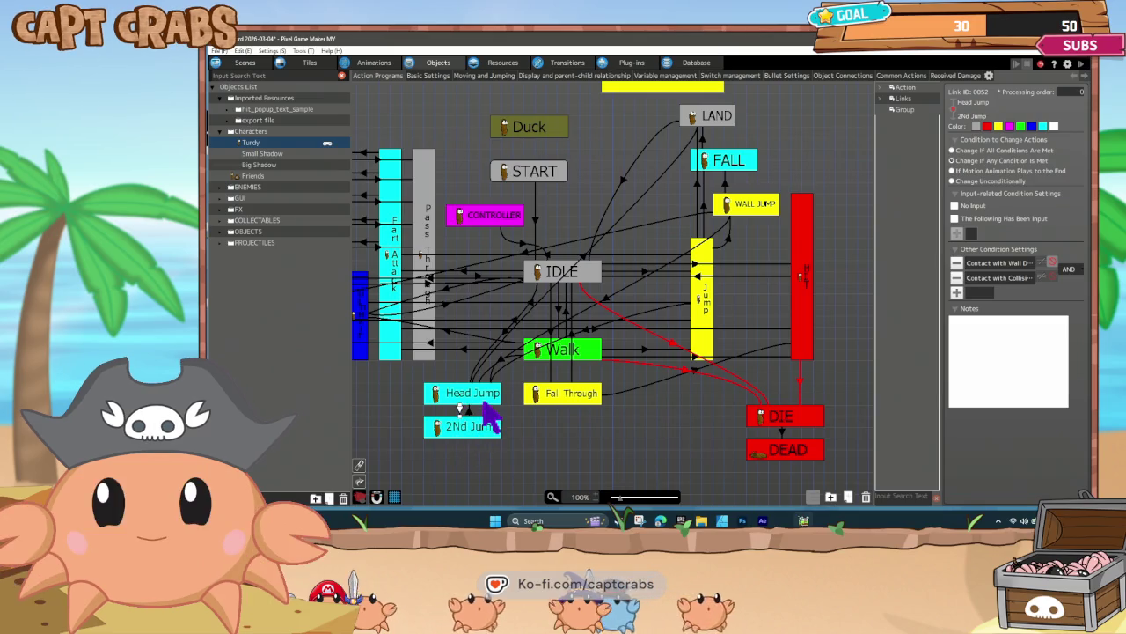
{"action": "left_click", "coordinate": [465, 396]}
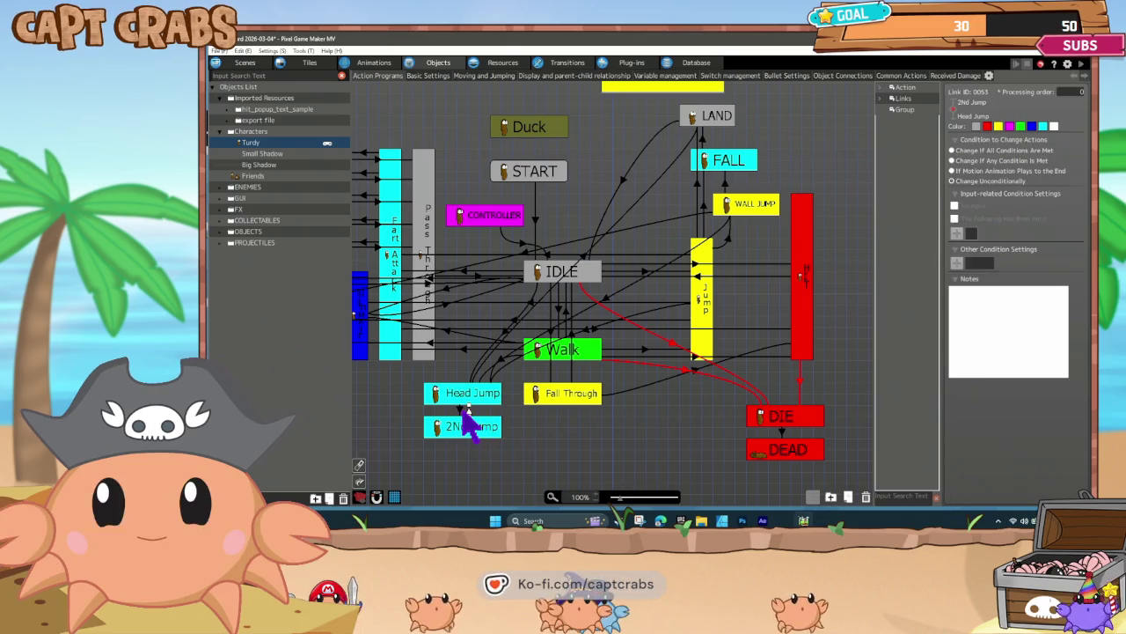
{"action": "left_click", "coordinate": [464, 429]}
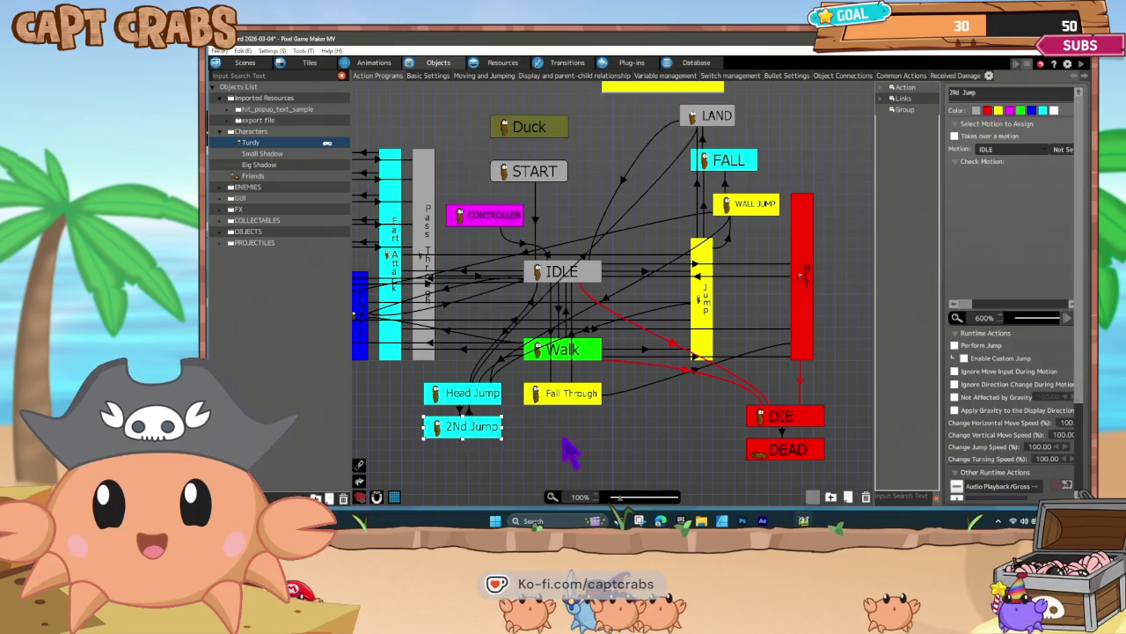
{"action": "left_click", "coordinate": [480, 396]}
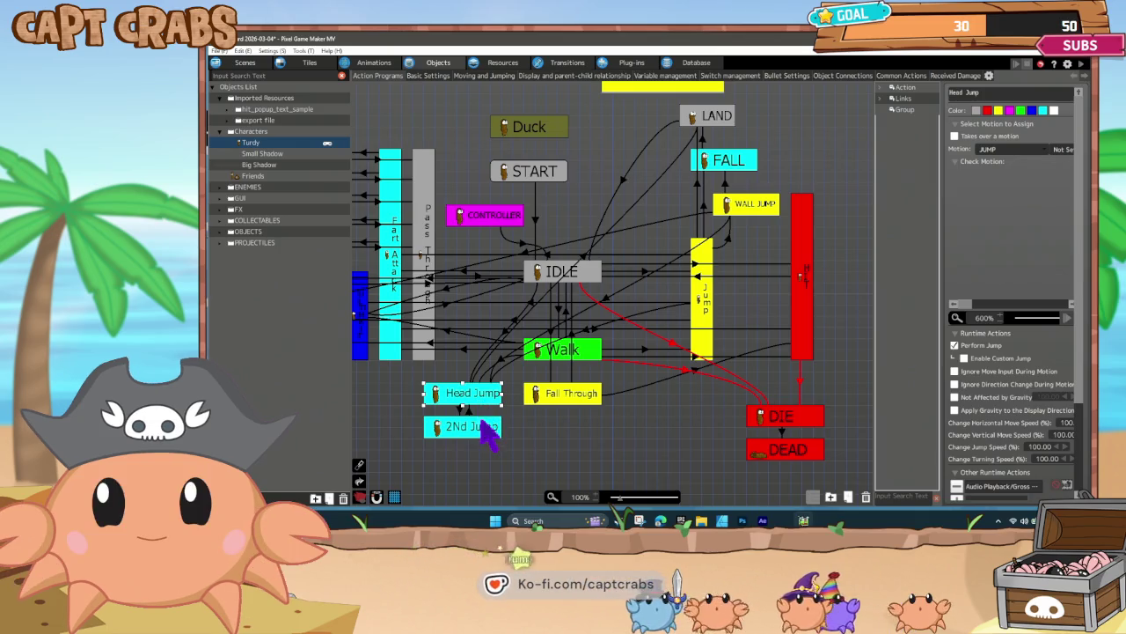
{"action": "left_click", "coordinate": [475, 427]}
{"action": "left_click", "coordinate": [410, 414]}
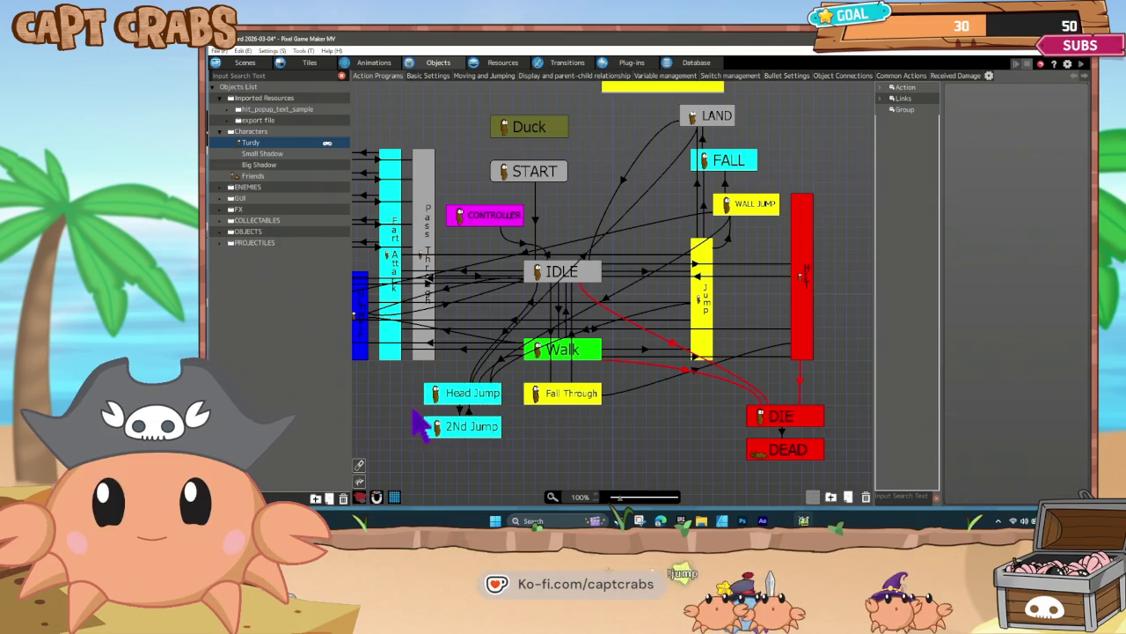